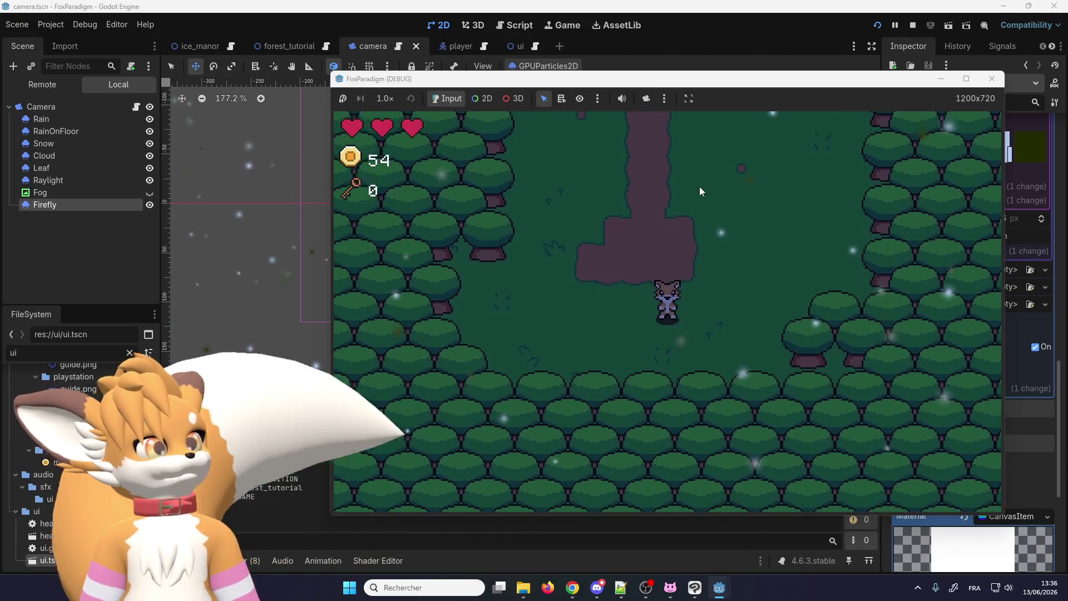
Close the running game and nudge both Firefly colour-ramp stops slightly inward.
click(994, 81)
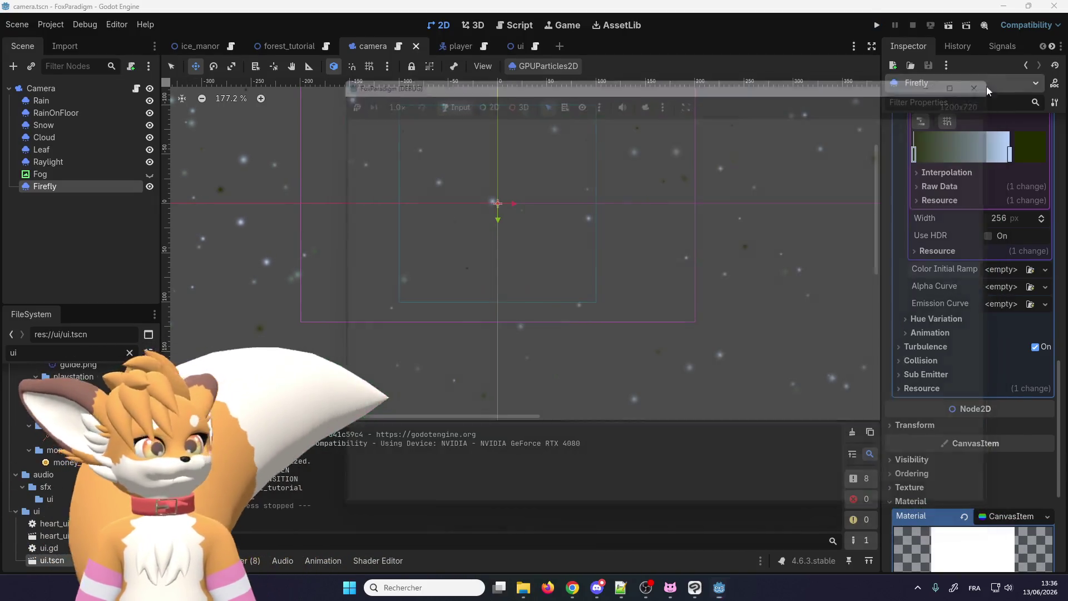
double_click(914, 155)
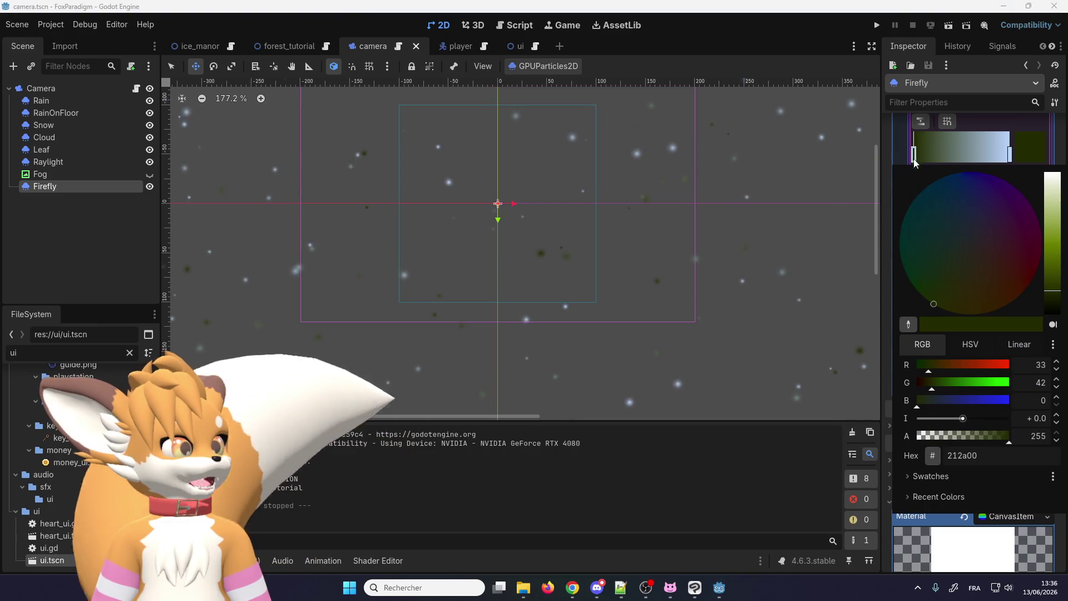
click(1011, 160)
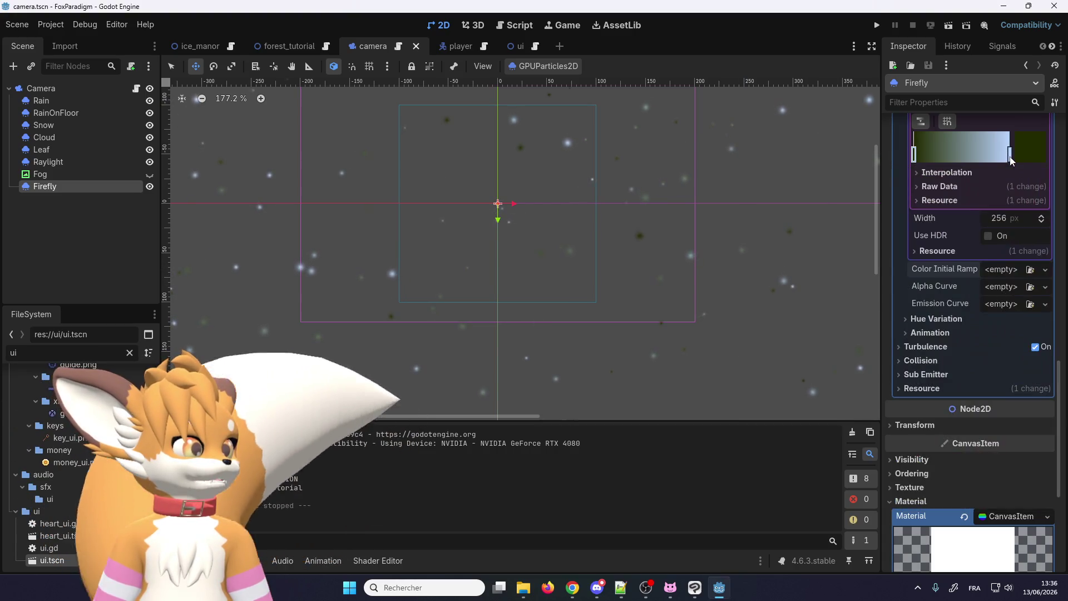
drag(1011, 160, 995, 161)
drag(914, 158, 927, 158)
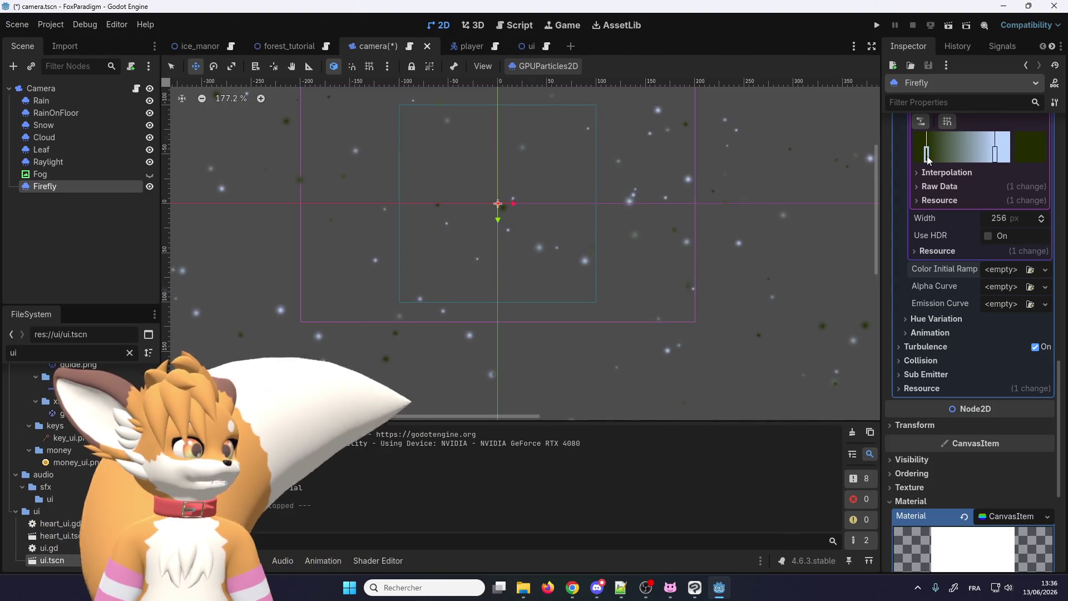
Set the left colour-ramp stop's colour to white (ffffff).
double_click(927, 156)
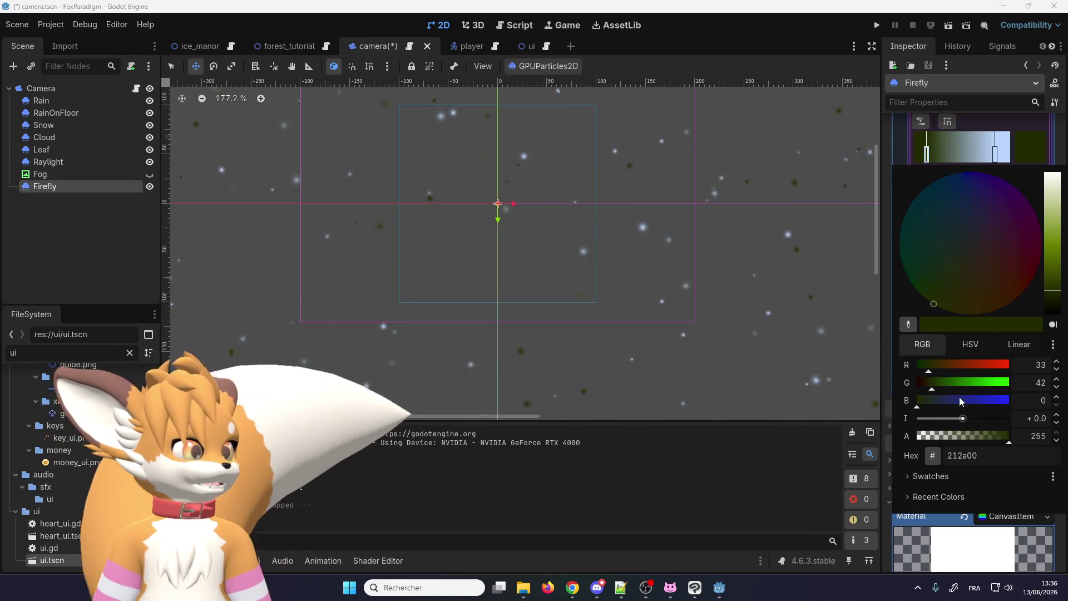
click(996, 157)
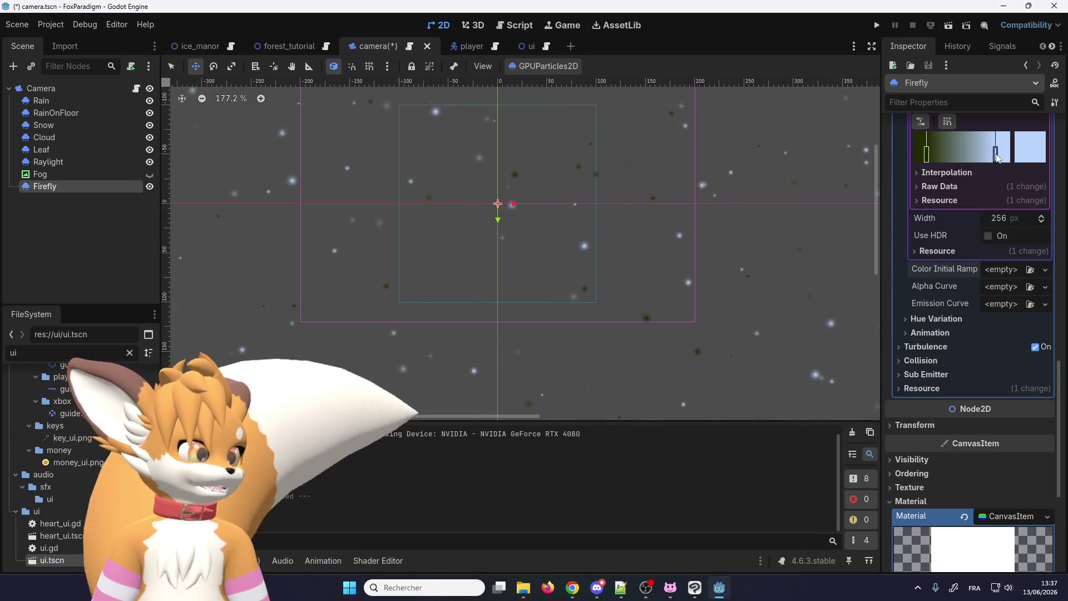
double_click(927, 159)
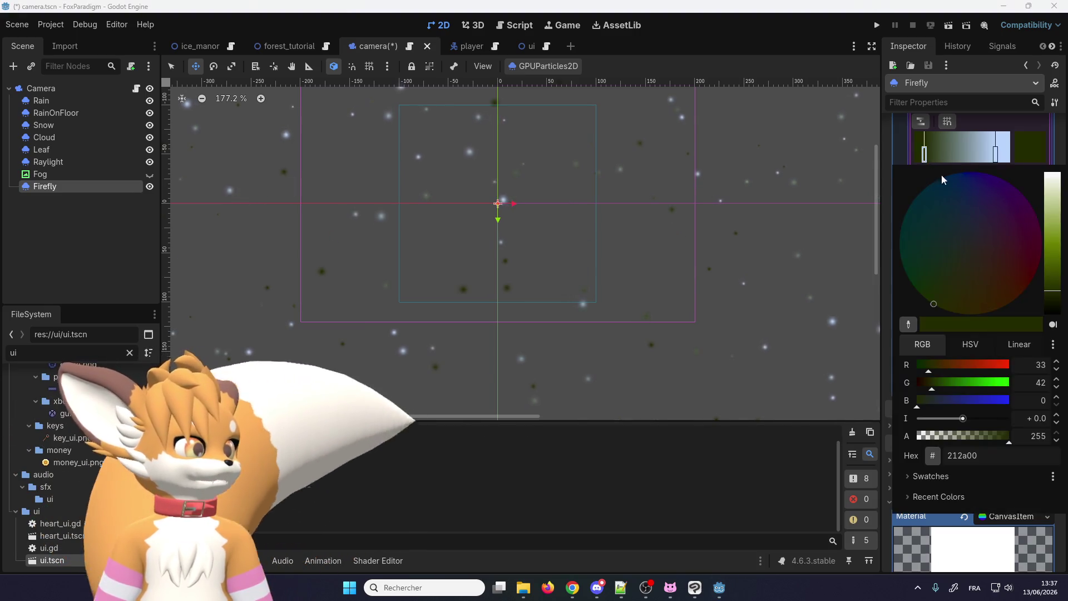
click(1012, 230)
drag(1047, 202, 1045, 156)
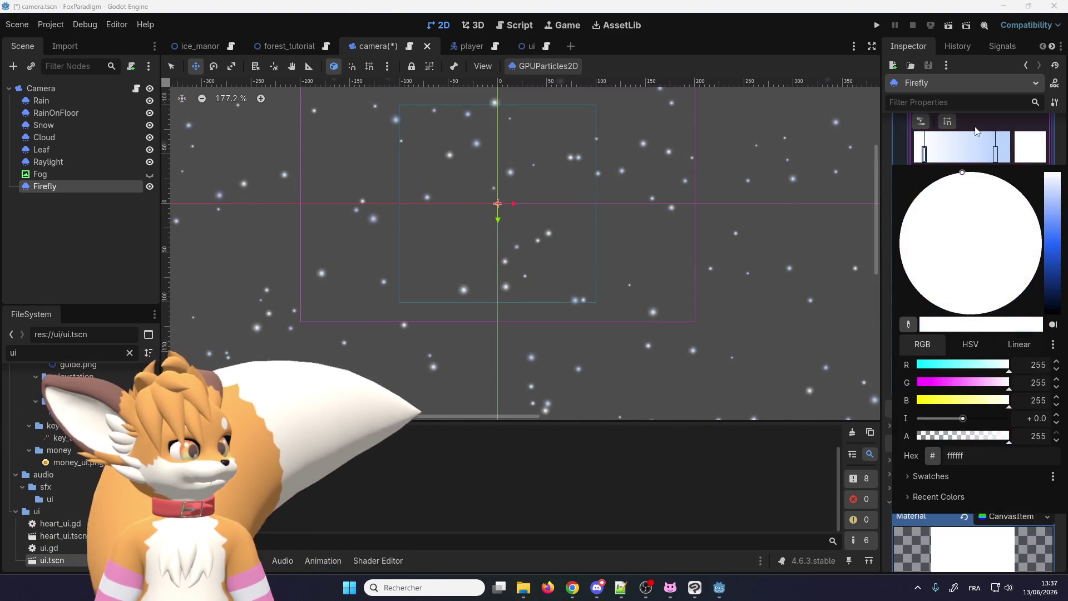
scroll(944, 236, up, 5)
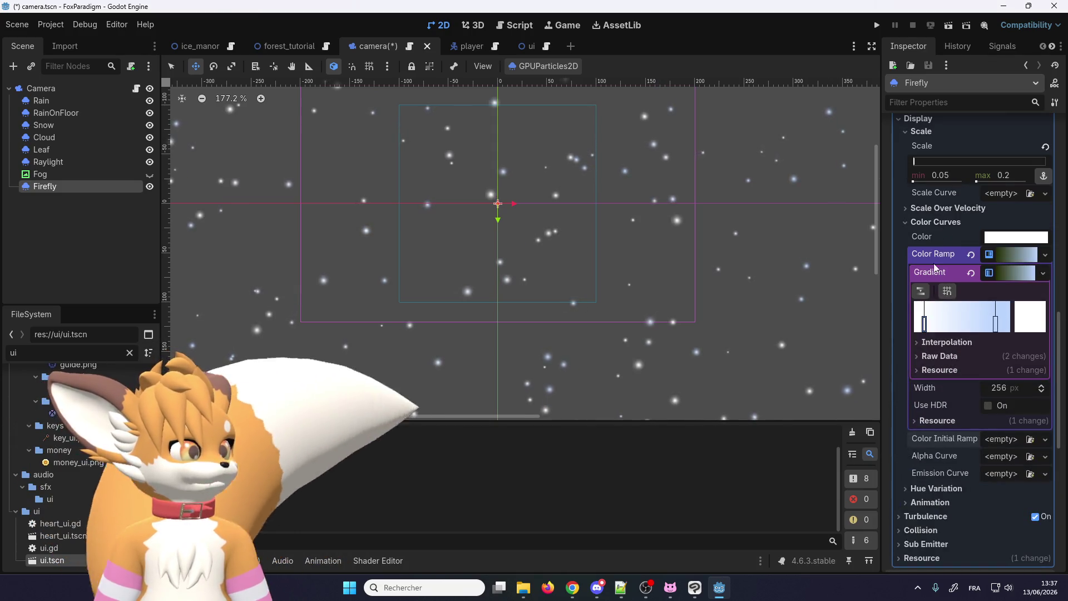
Shift the white end stop slightly left and make it fully transparent (ffffff00).
click(920, 291)
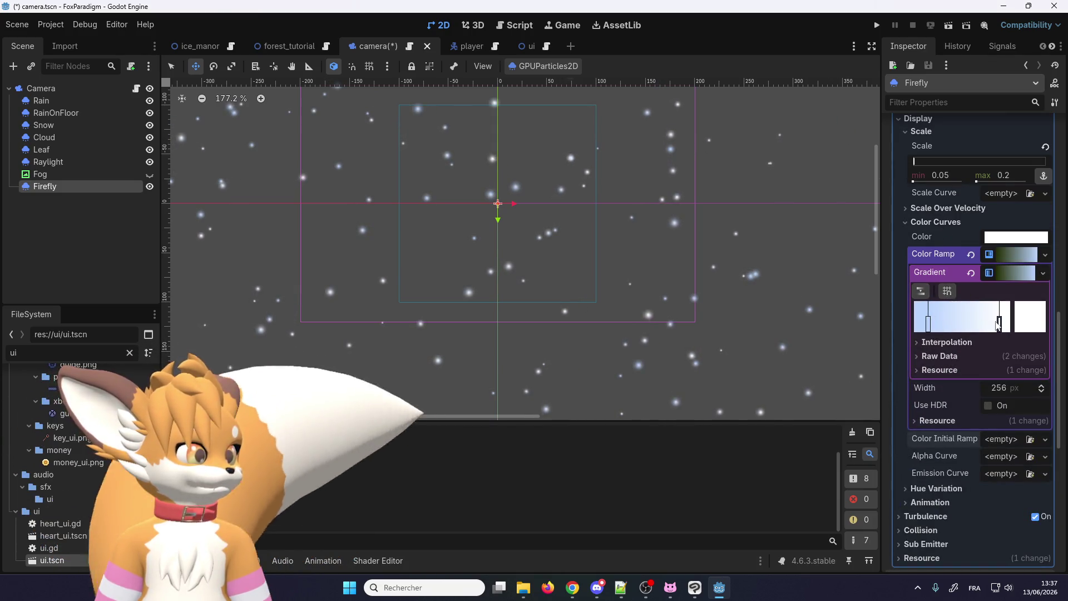
drag(1001, 324, 997, 325)
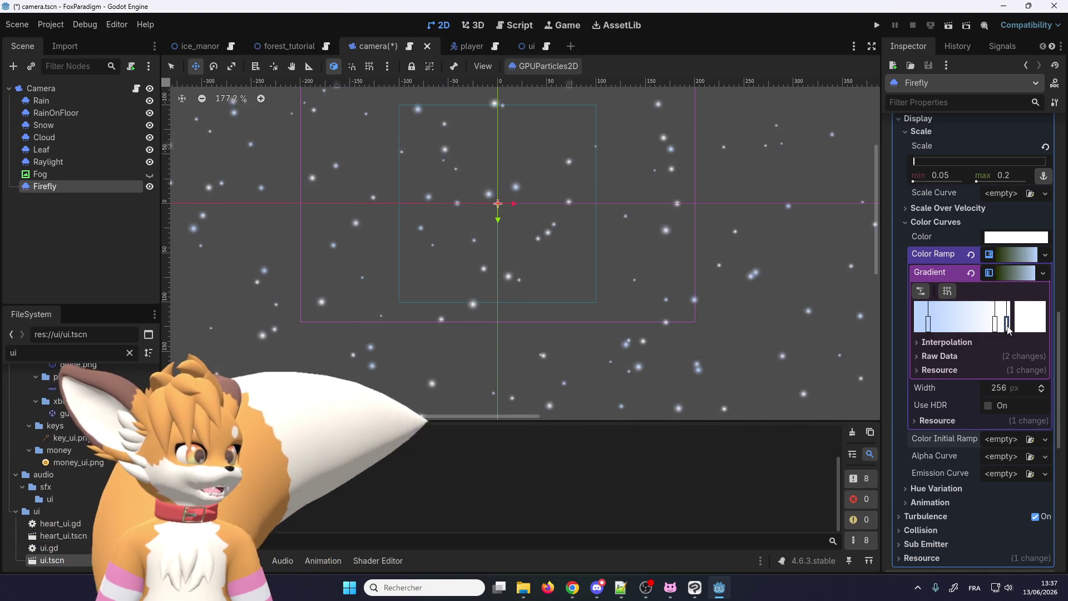
double_click(996, 324)
click(977, 288)
text(00)
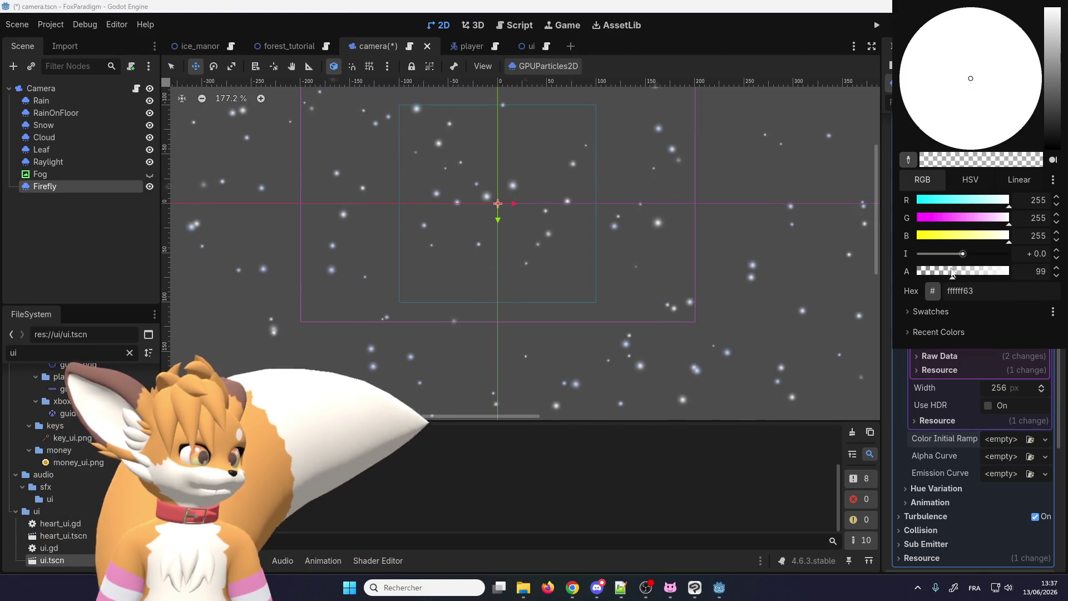
key(Return)
click(990, 313)
click(992, 318)
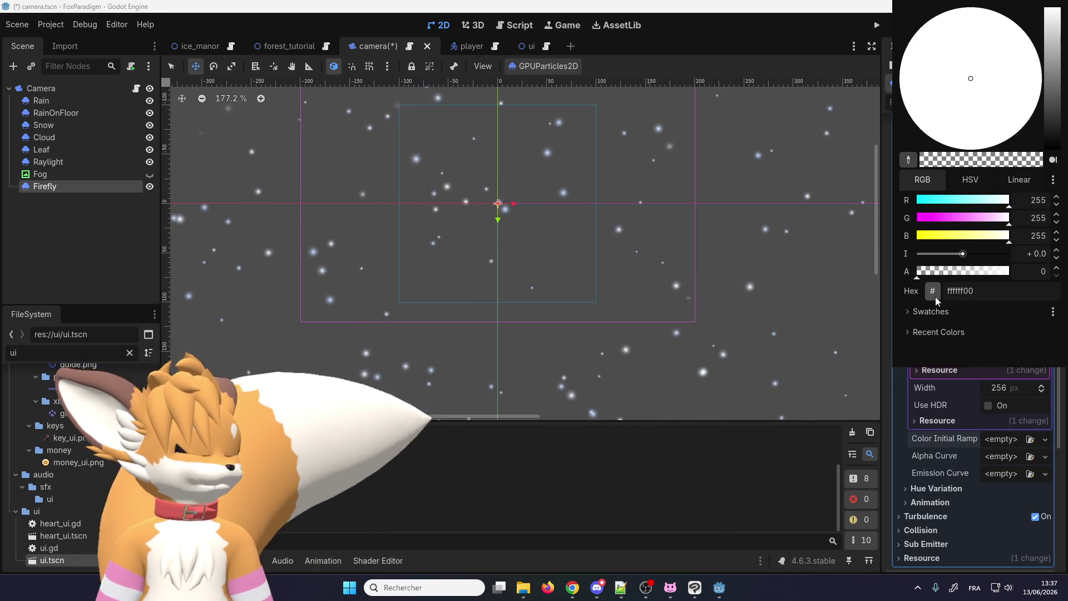
click(938, 415)
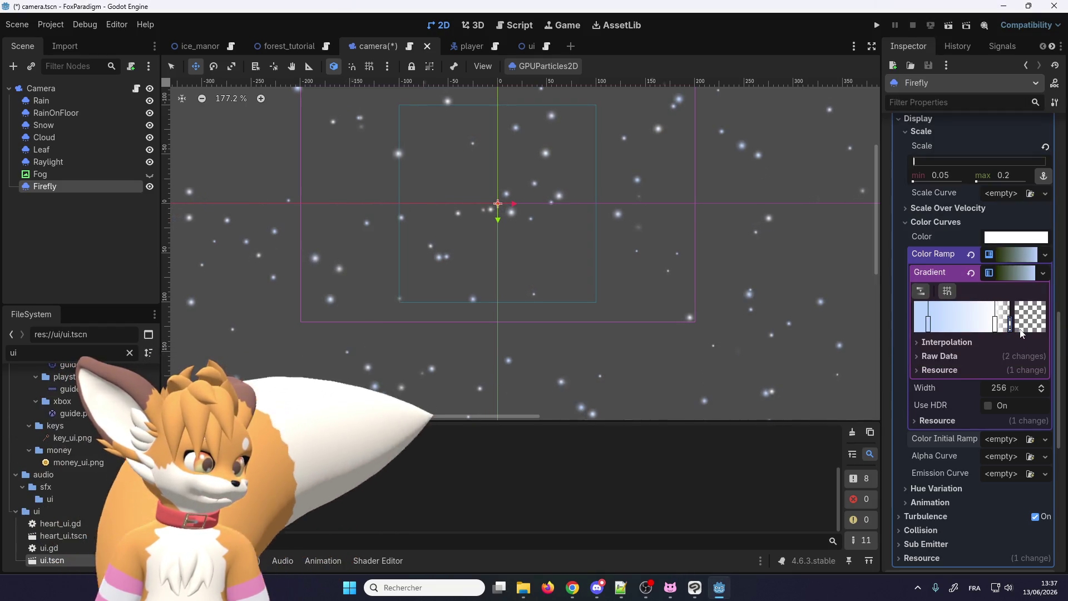
Add a new stop at the gradient's start with its alpha set to 0.
click(917, 325)
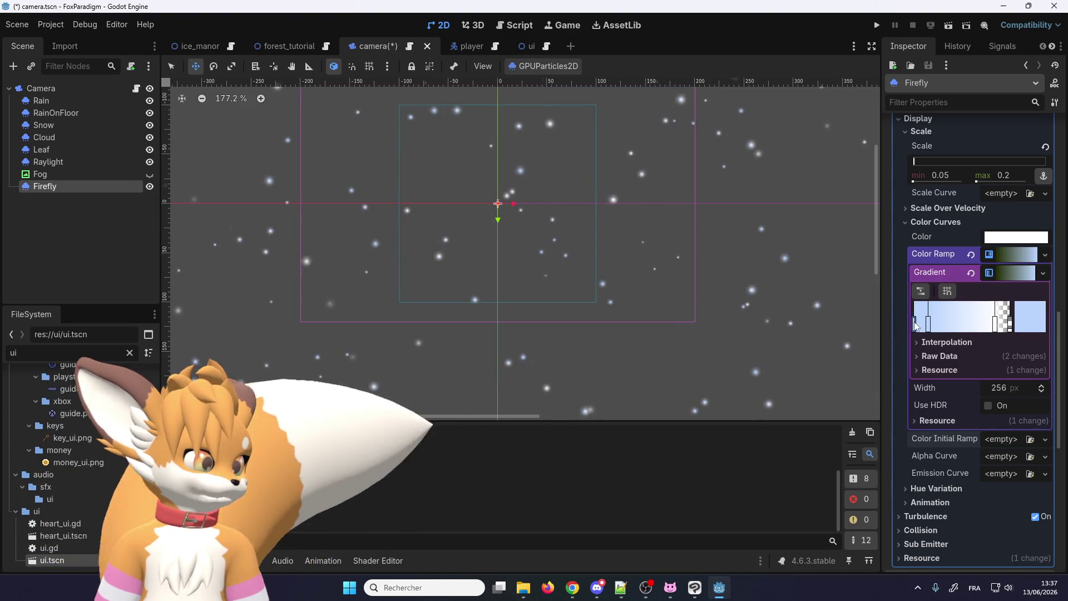
double_click(918, 323)
drag(982, 275, 905, 274)
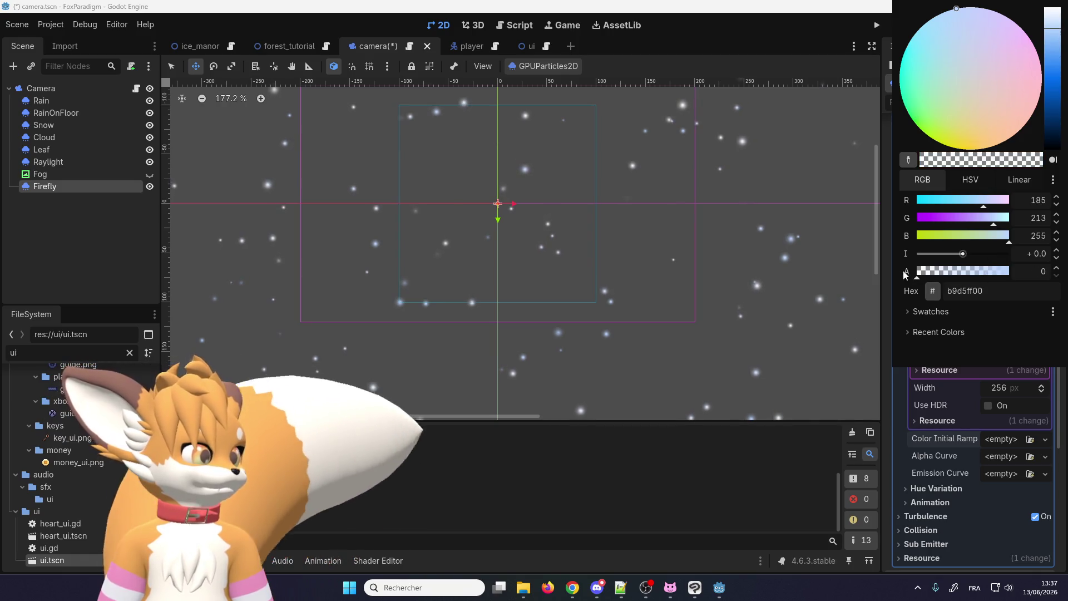
click(890, 394)
scroll(919, 337, up, 5)
scroll(920, 336, down, 3)
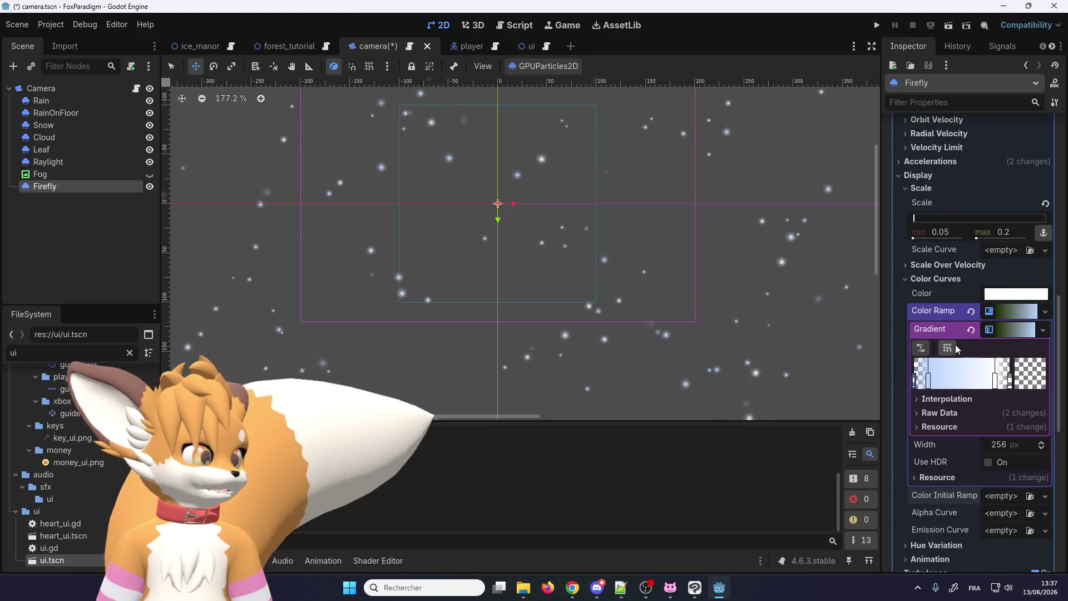
Save and run the game, load into the forest, and walk the fox around to watch the fireflies.
click(877, 25)
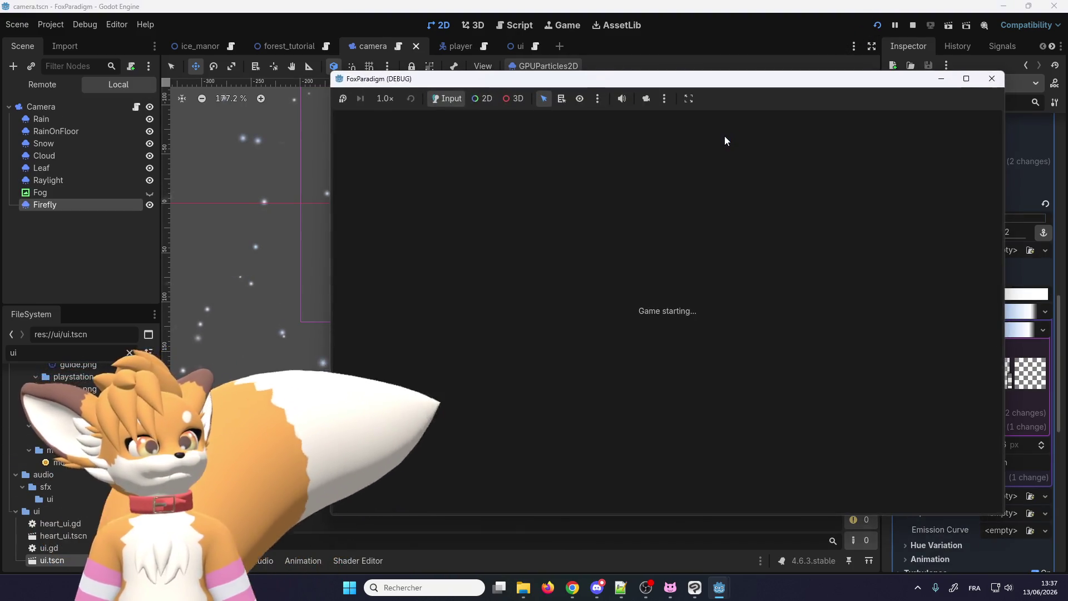
key(Return)
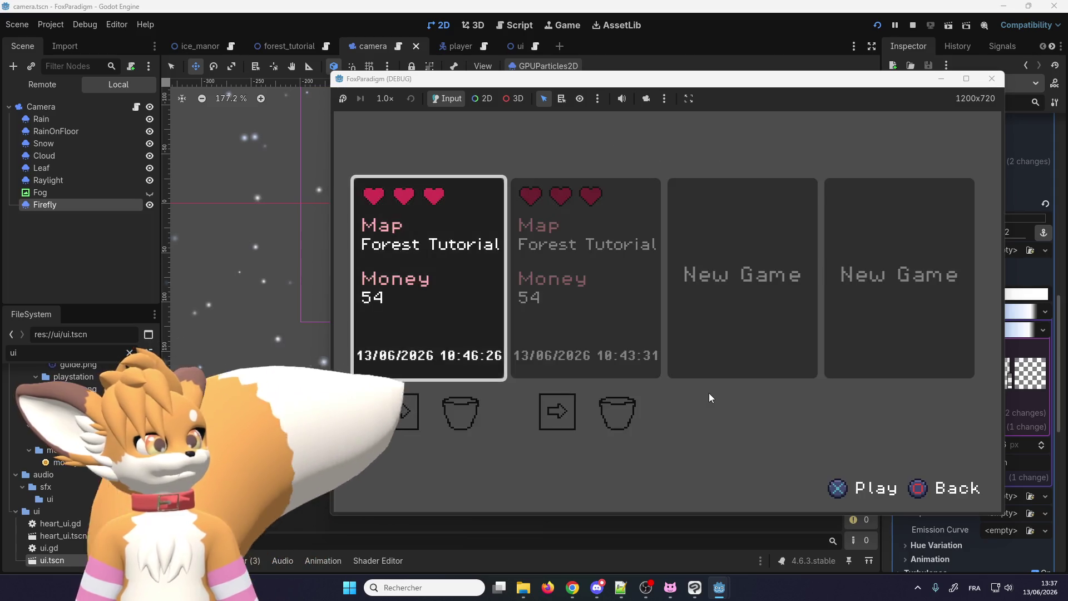
key(Return)
key(Up)
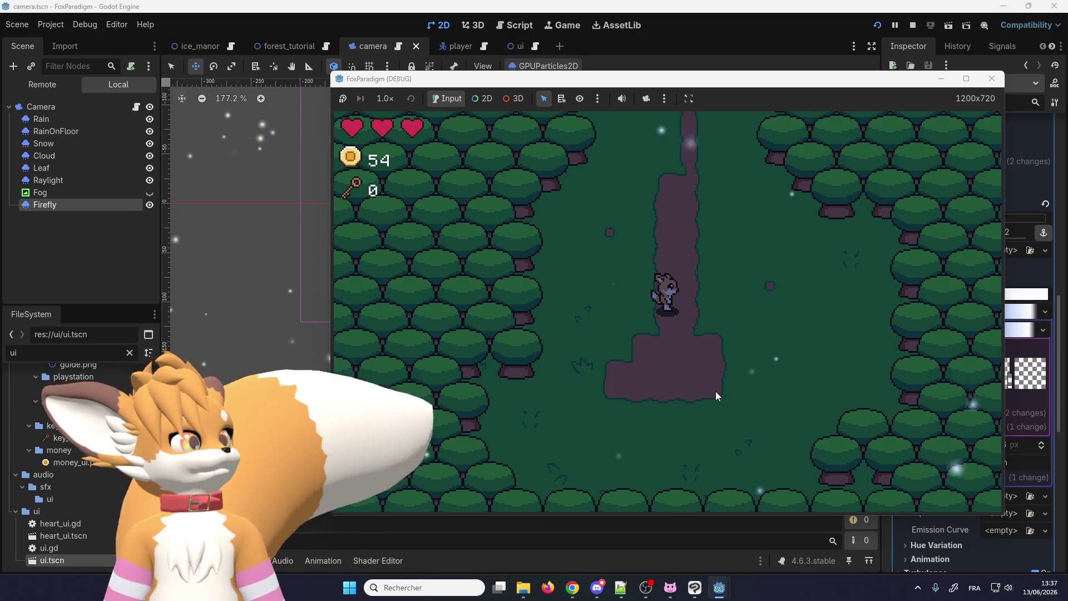
key(Right)
key(Down)
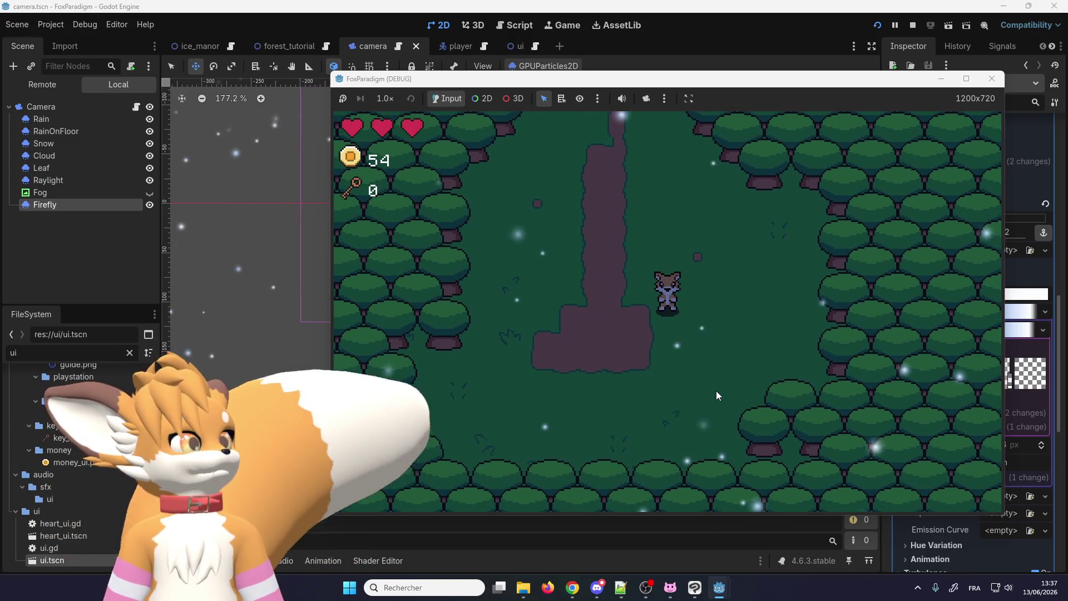
key(Left)
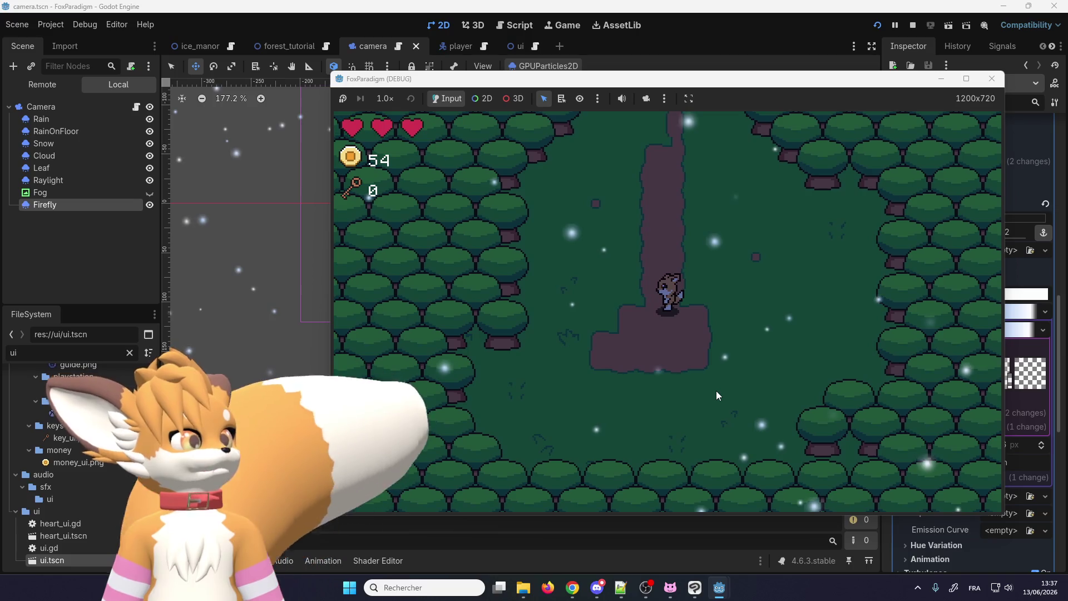
key(Down)
key(Right)
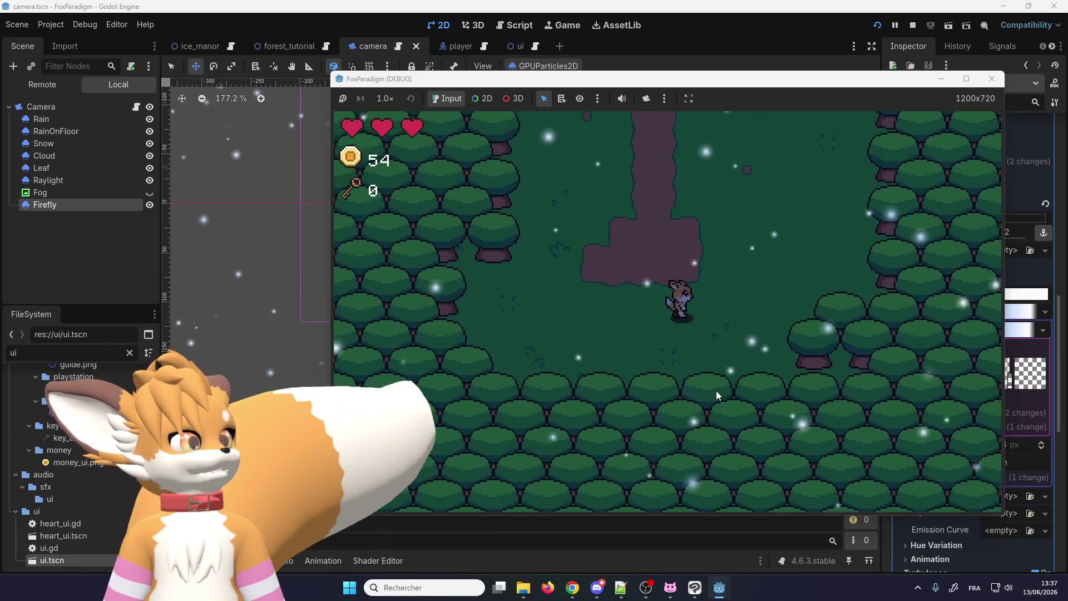
key(Up)
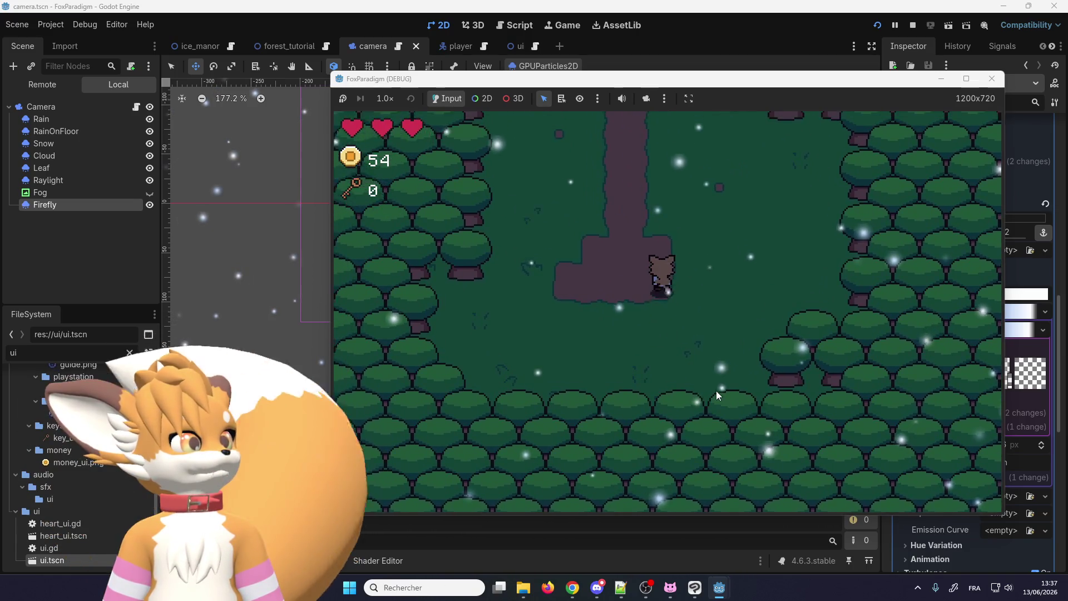
key(Up)
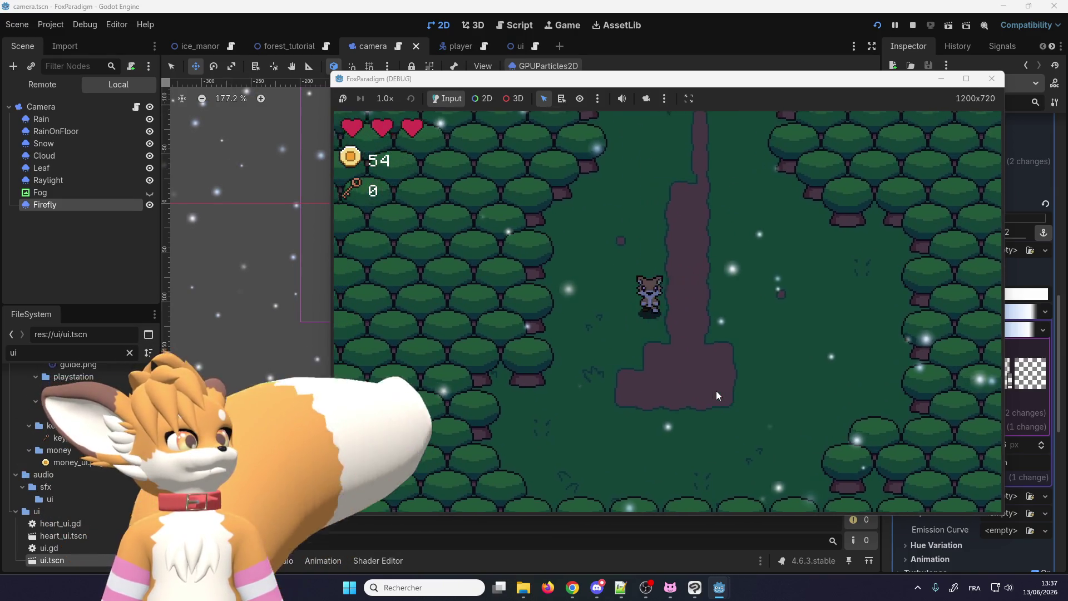
key(Down)
key(Left)
key(Left)
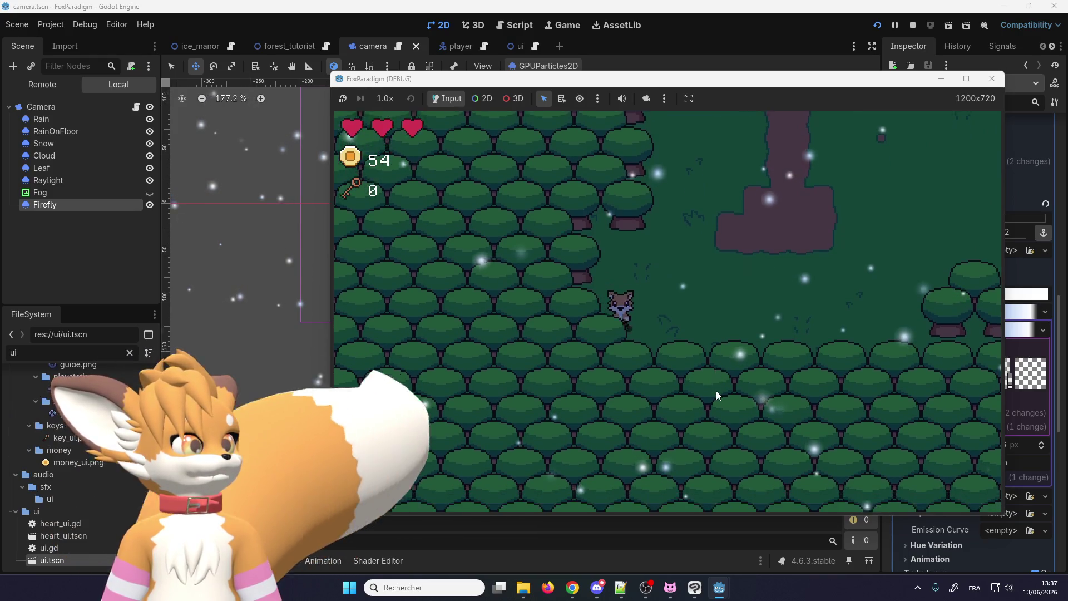
key(Right)
key(Up)
key(Up)
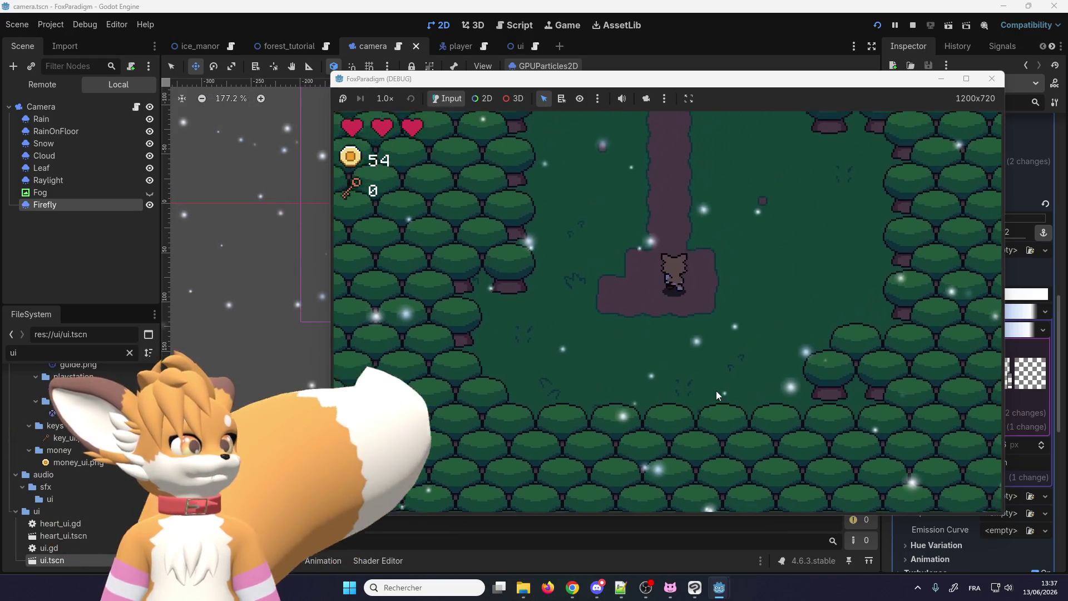
key(Up)
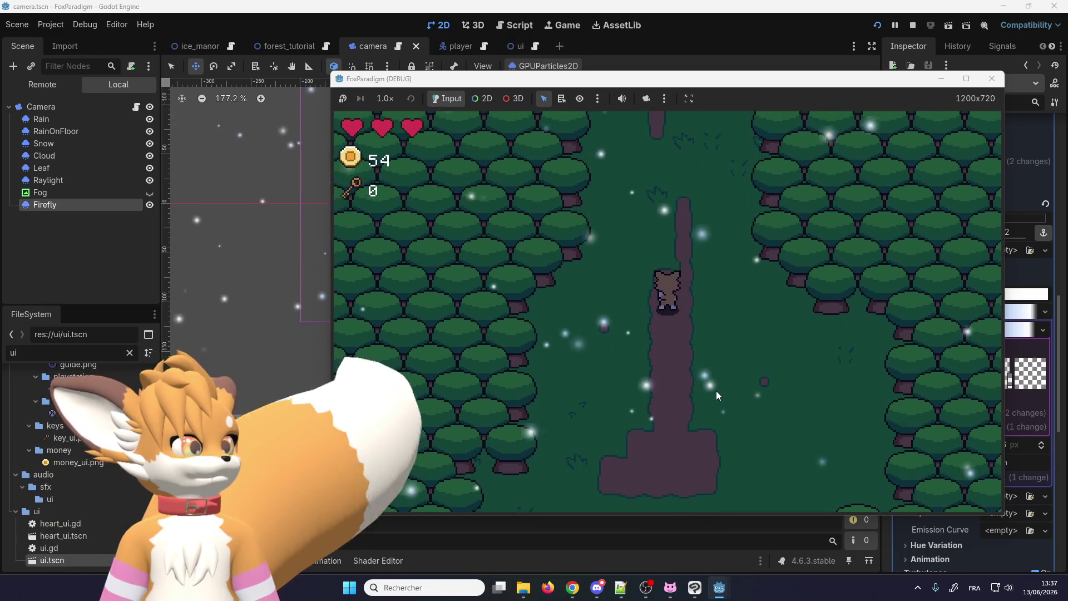
Keep walking the fox along the path and clearing, then close the game window.
key(Left)
key(Right)
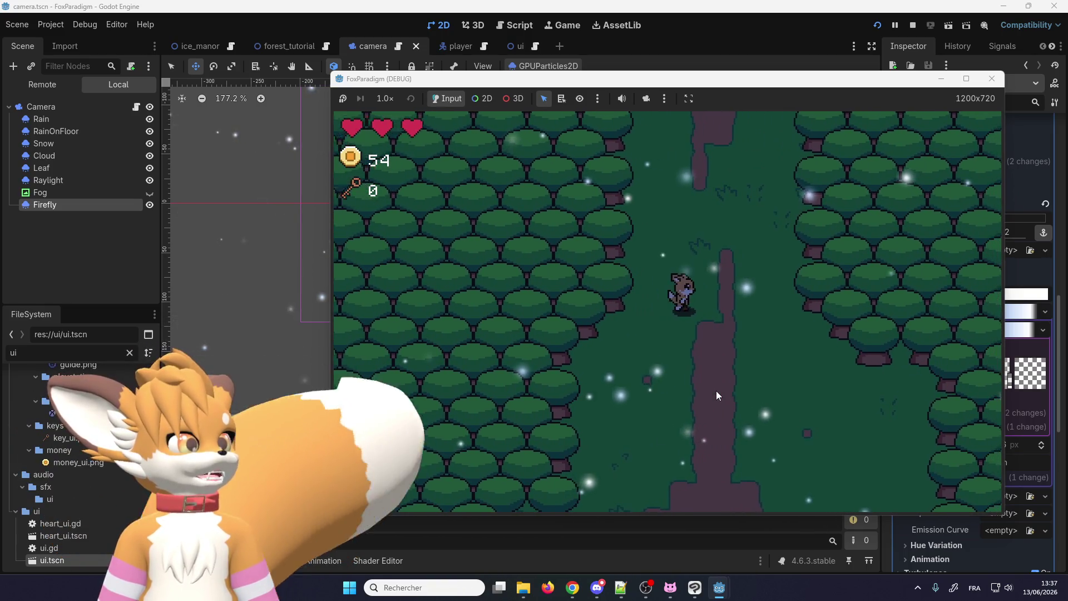
key(Up)
key(Right)
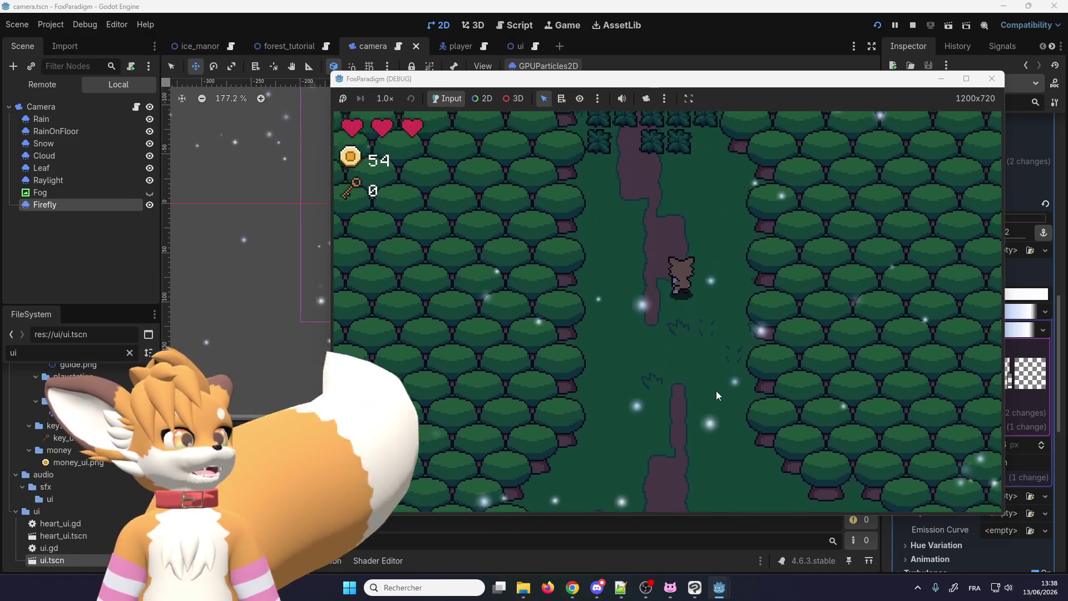
key(Down)
key(Down)
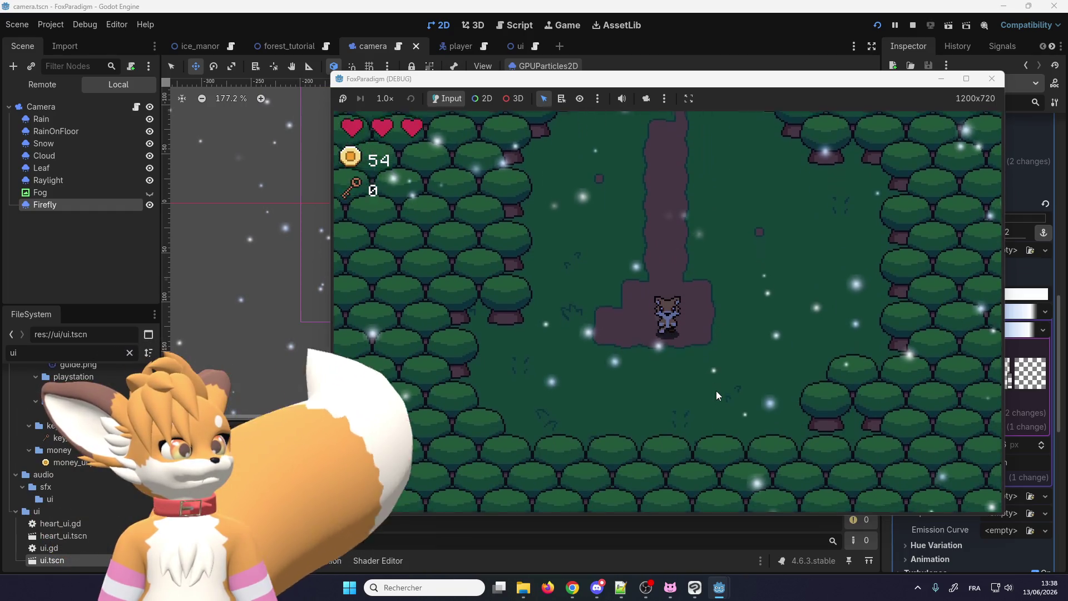
key(Right)
key(Up)
key(Left)
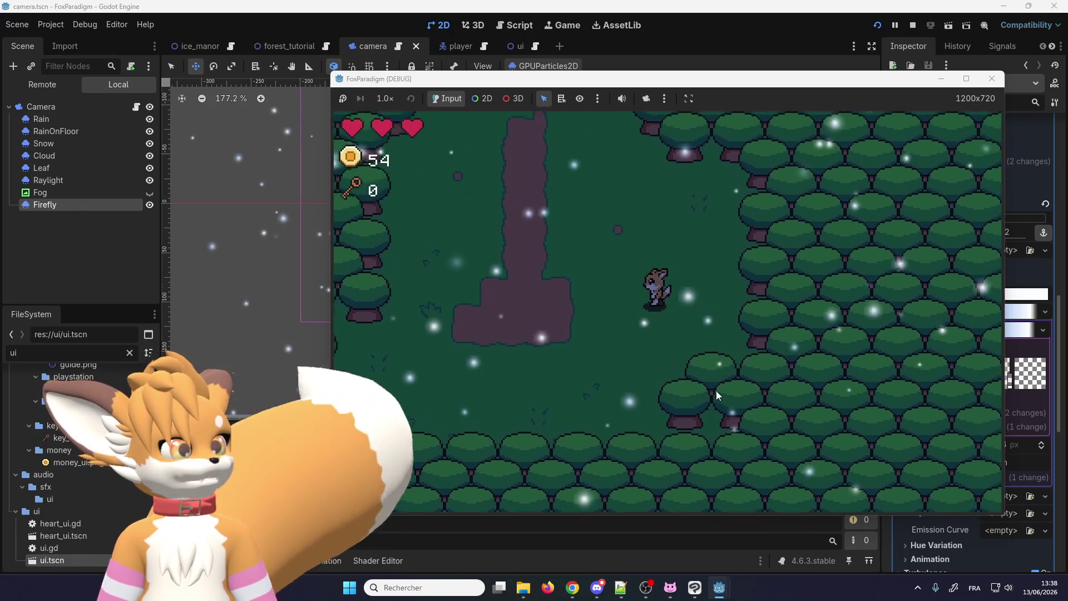
key(Down)
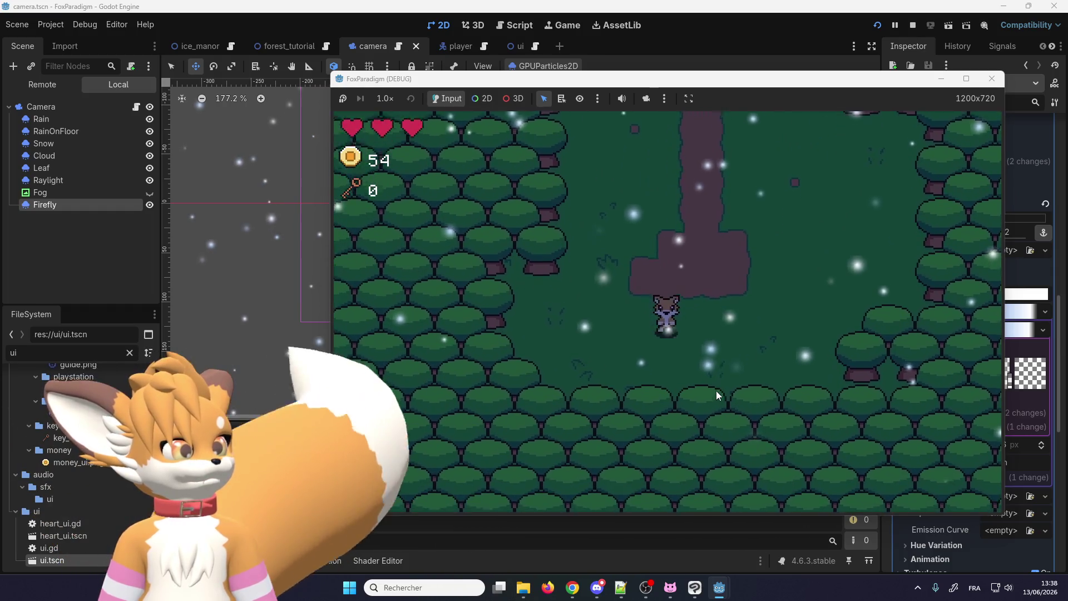
key(Right)
key(Up)
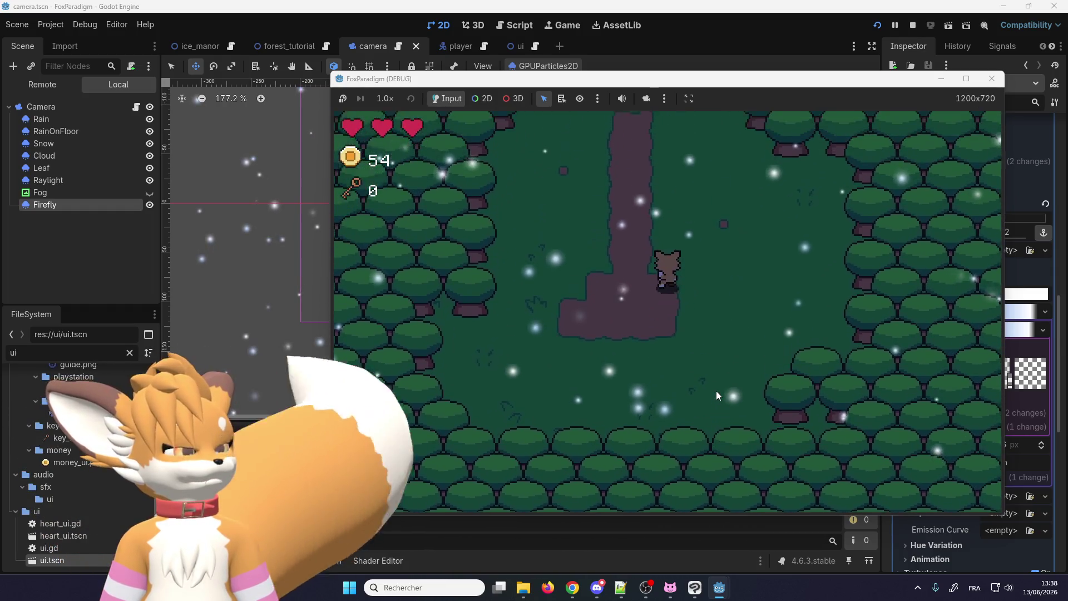
key(Up)
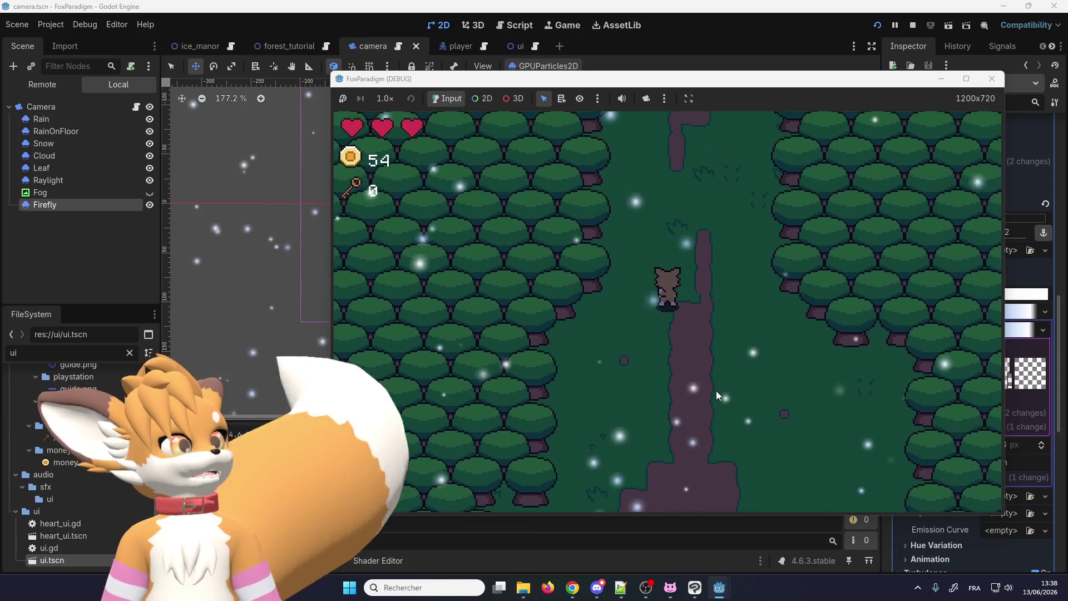
key(Right)
key(Left)
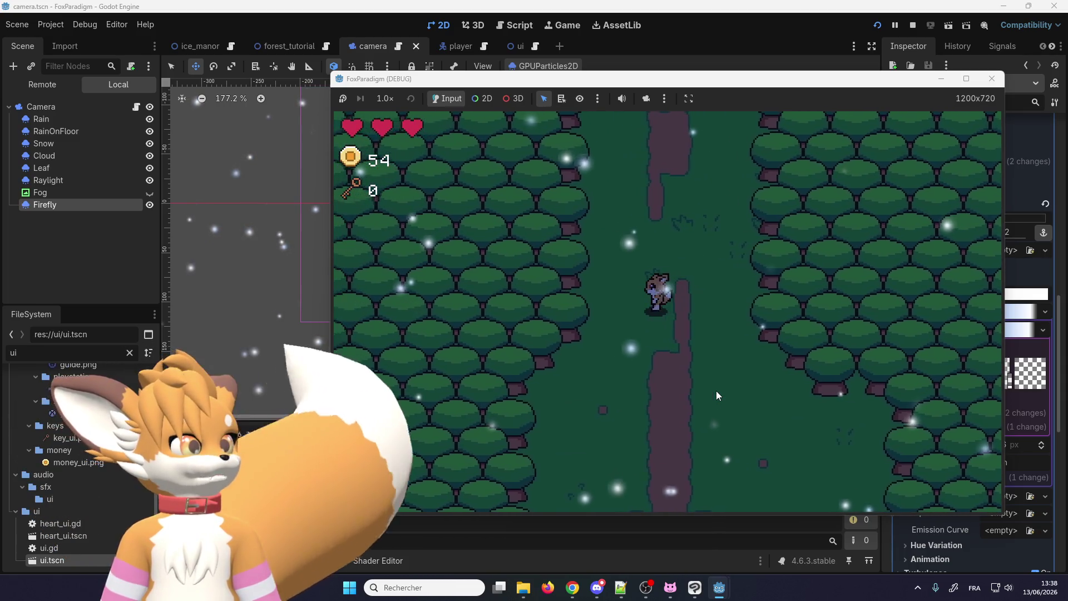
key(Down)
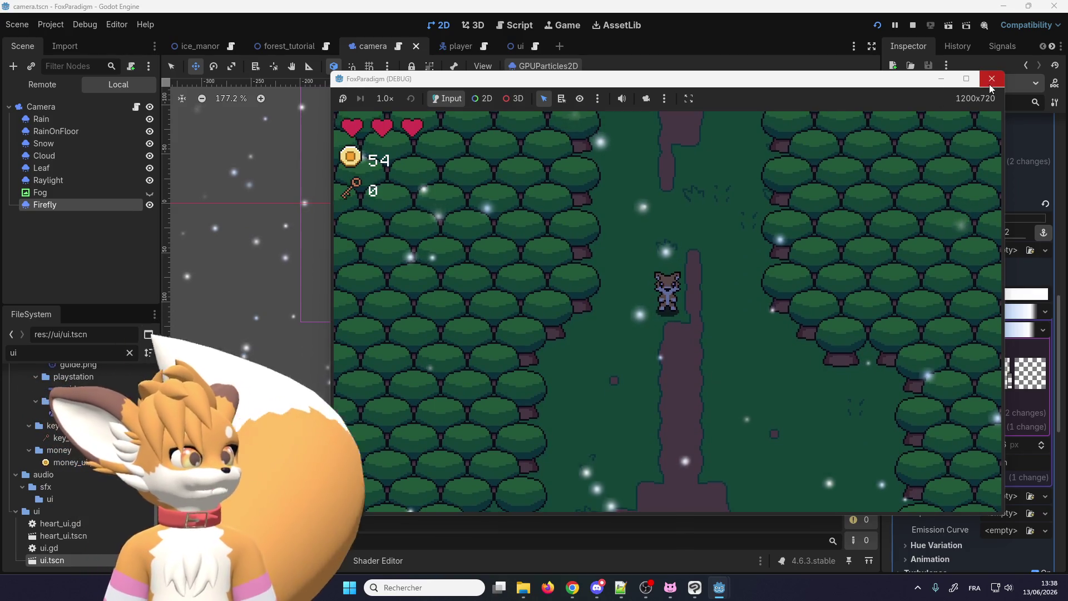
click(992, 78)
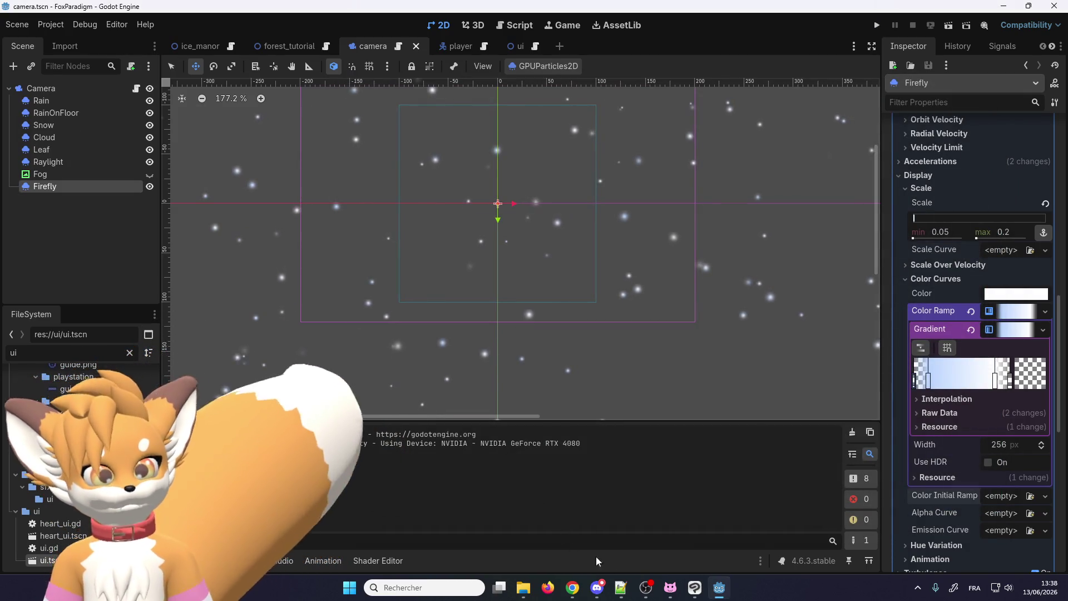
In Clip Studio Paint, show the black background Layer 1 behind the glow.
click(695, 587)
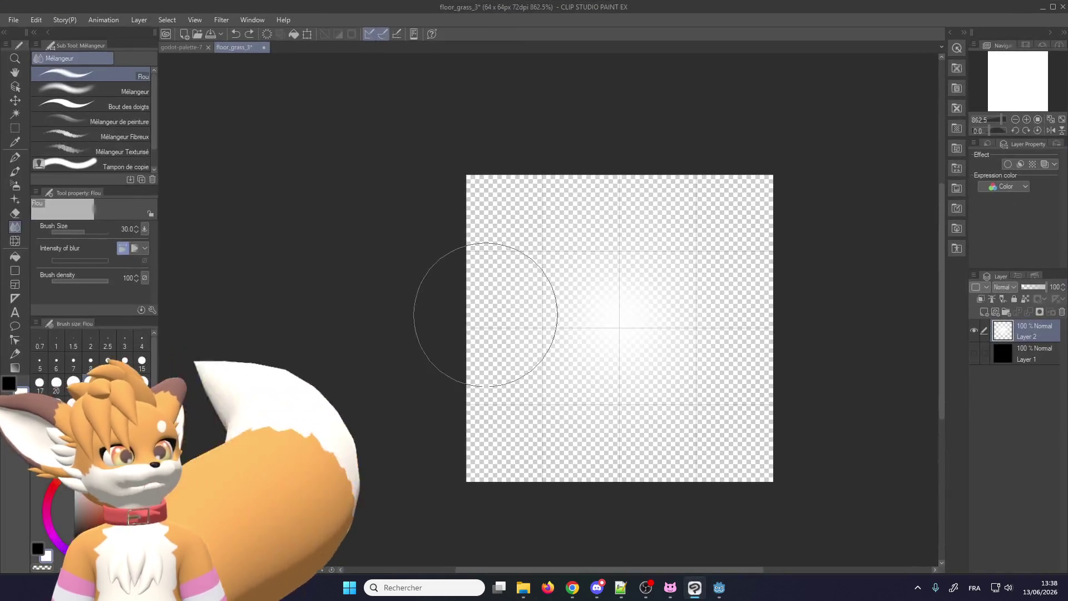
click(974, 353)
scroll(524, 108, down, 5)
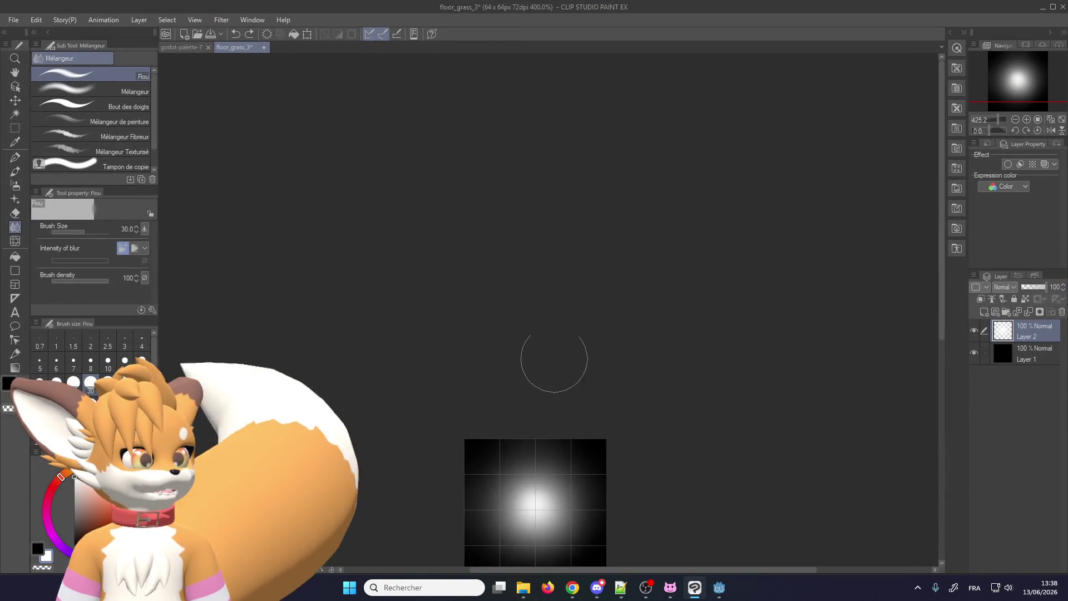
scroll(550, 517, up, 4)
scroll(550, 517, up, 2)
scroll(310, 210, down, 2)
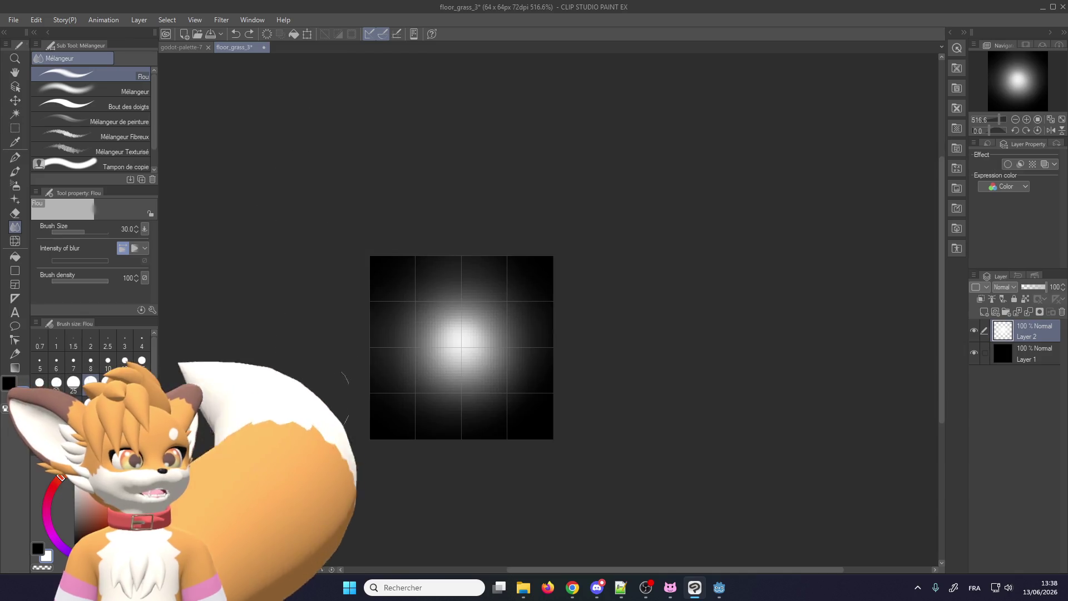
Set the Flou blur brush size to 8, hide Layer 2, and add a new empty Layer 3.
click(36, 20)
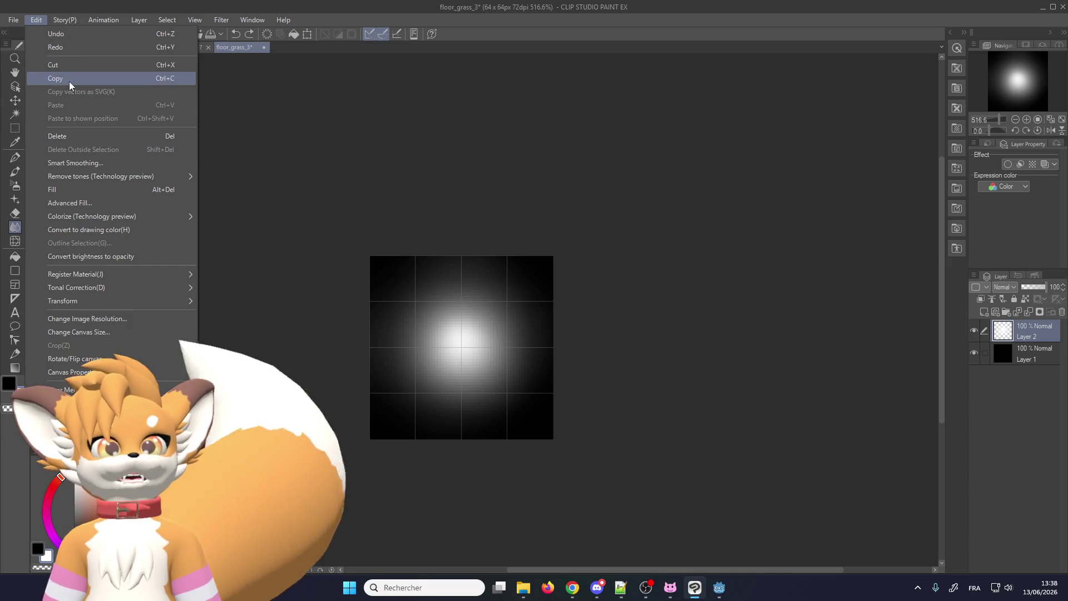
click(35, 20)
scroll(380, 285, up, 3)
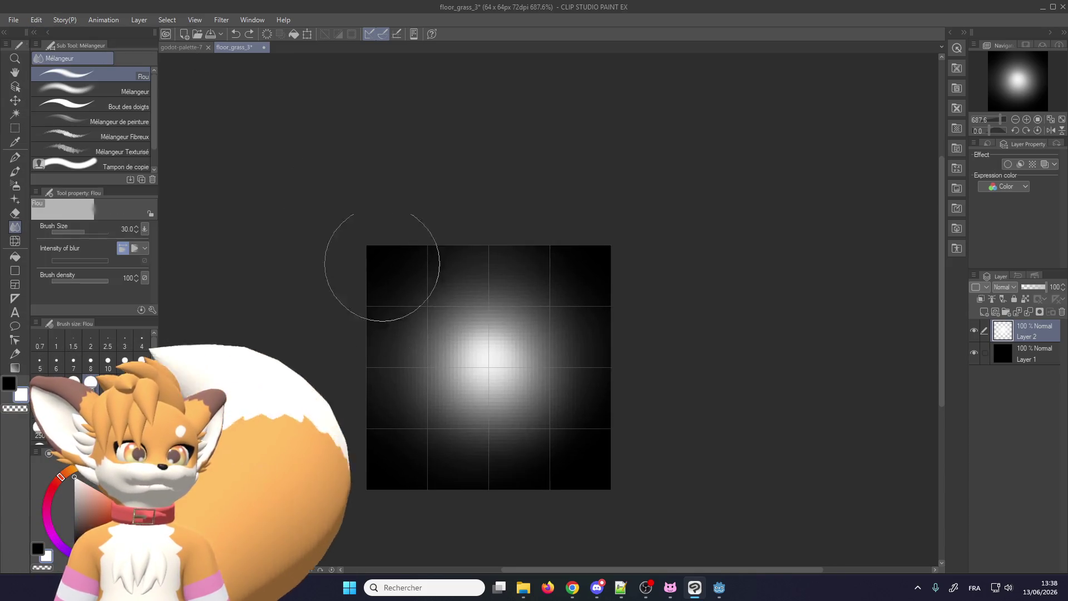
scroll(314, 387, down, 2)
scroll(376, 367, up, 1)
scroll(376, 368, up, 1)
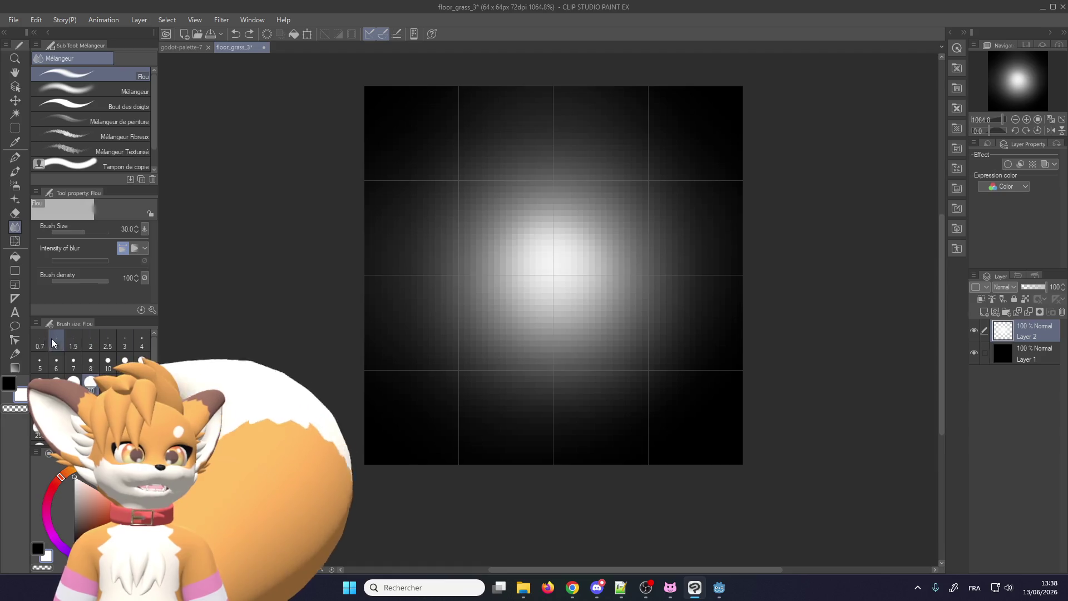
click(85, 367)
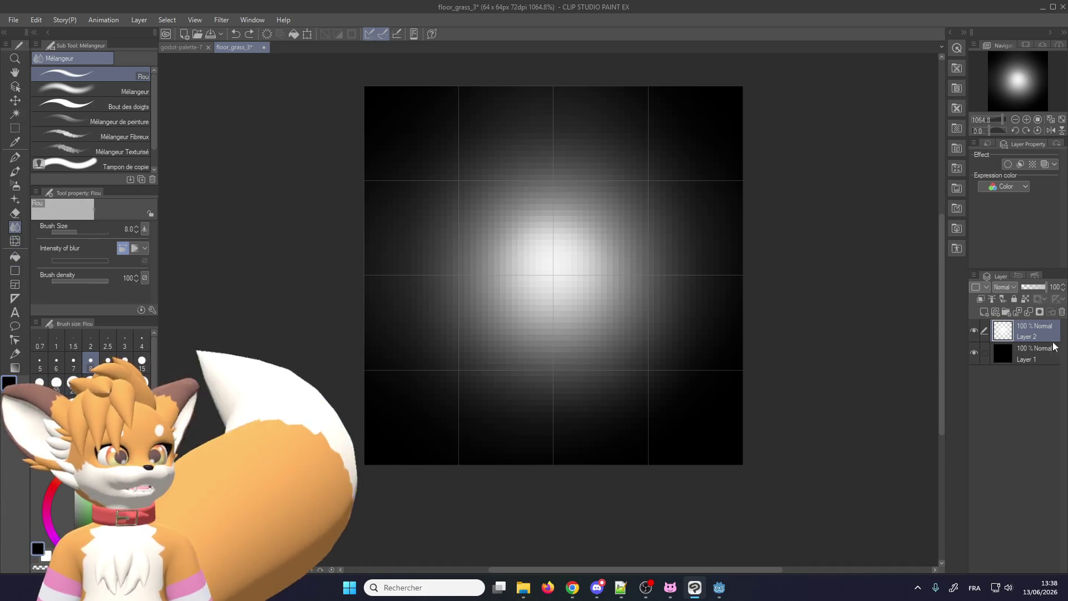
click(974, 331)
click(984, 311)
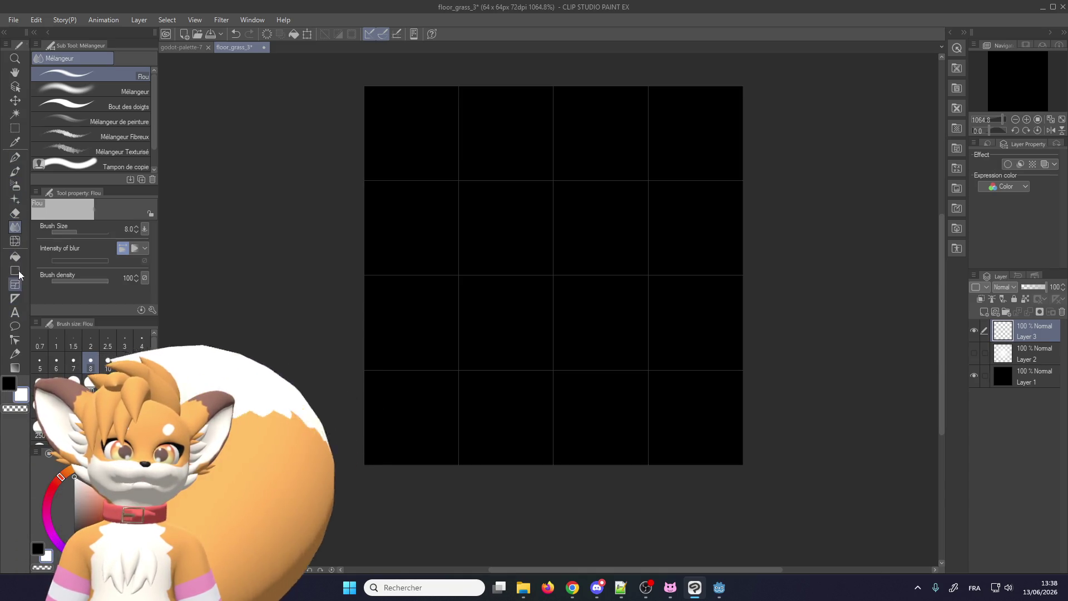
Choose the Premier plan au transparent (foreground-to-transparent) gradient and inspect it in the gradient editor.
click(13, 369)
scroll(98, 88, up, 3)
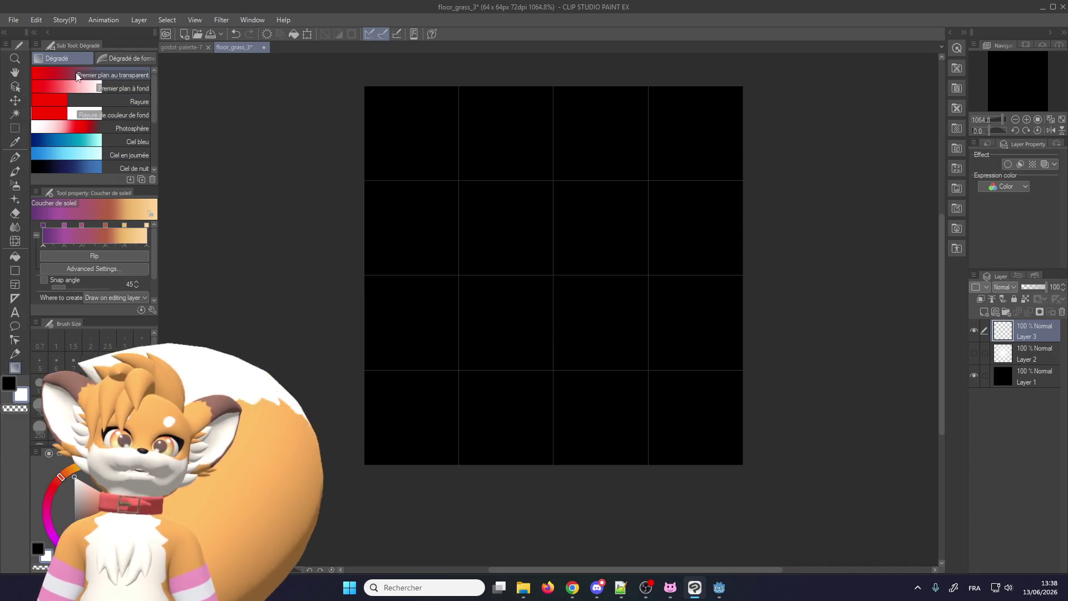
click(73, 76)
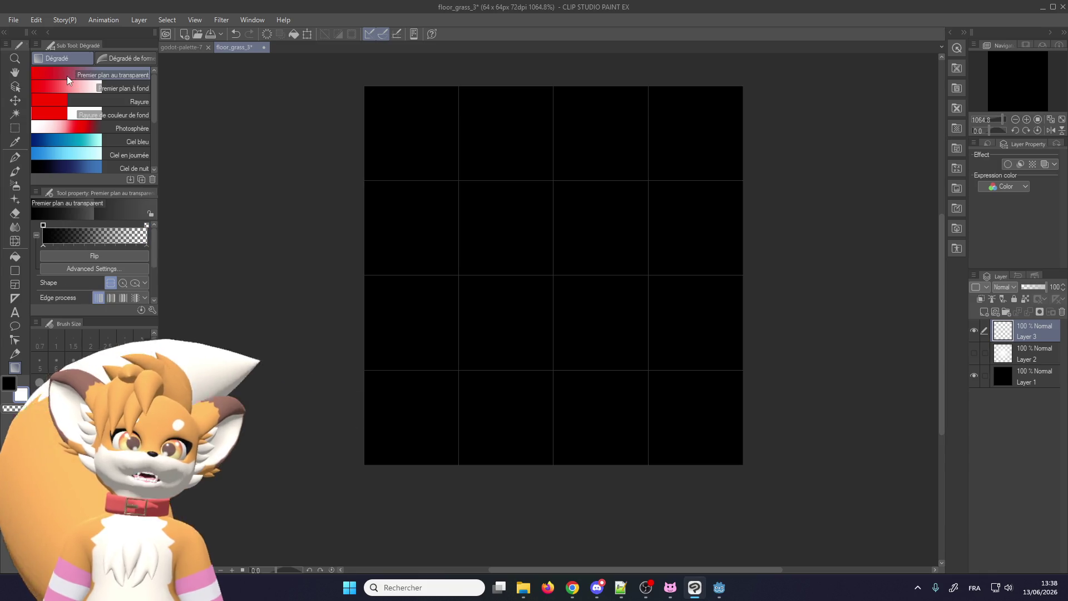
click(55, 226)
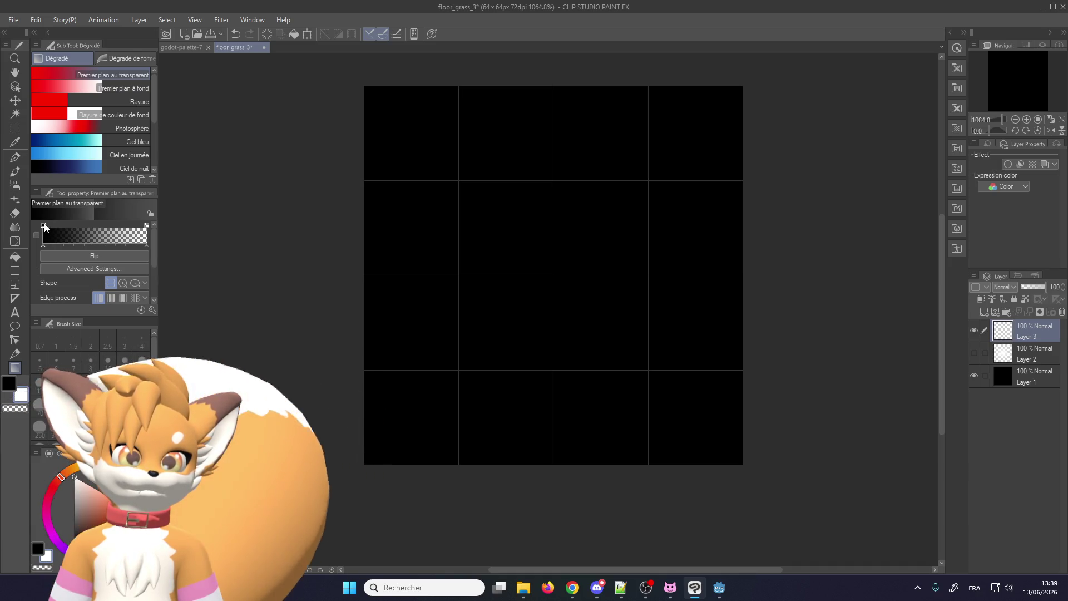
double_click(45, 238)
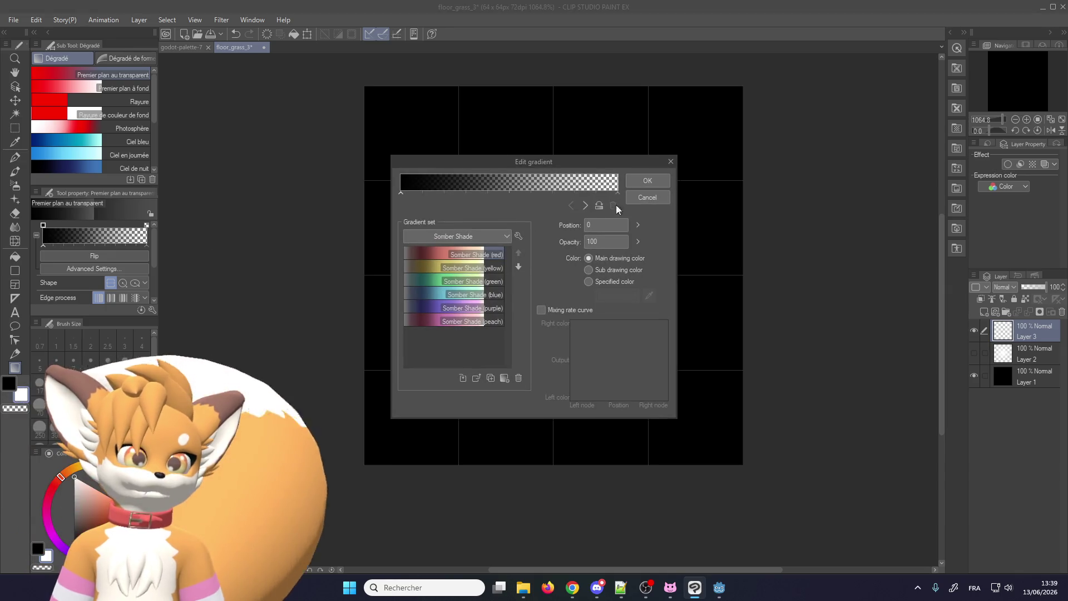
click(645, 180)
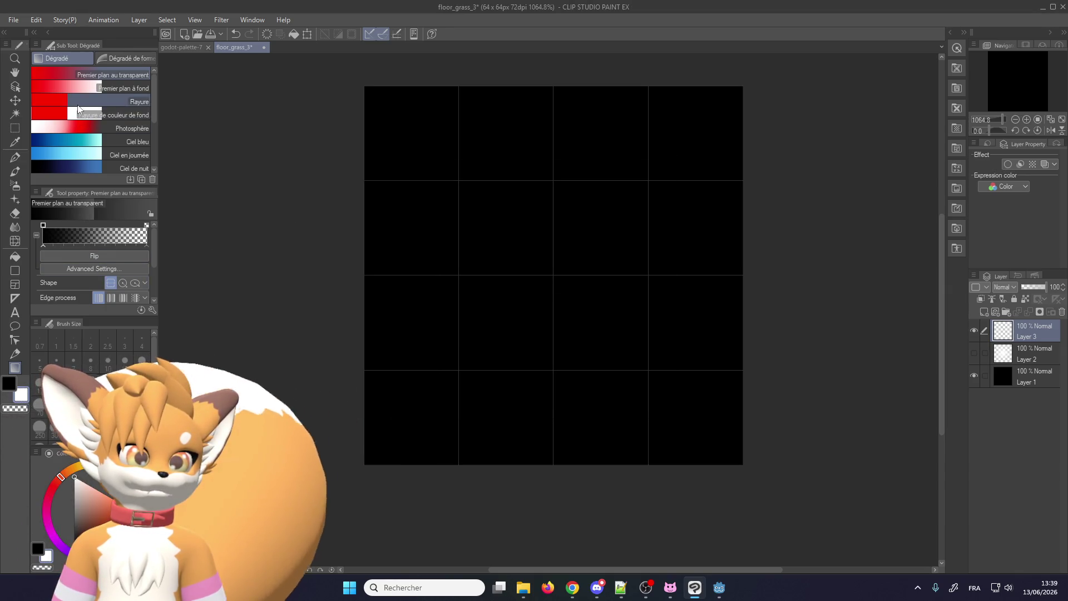
double_click(109, 231)
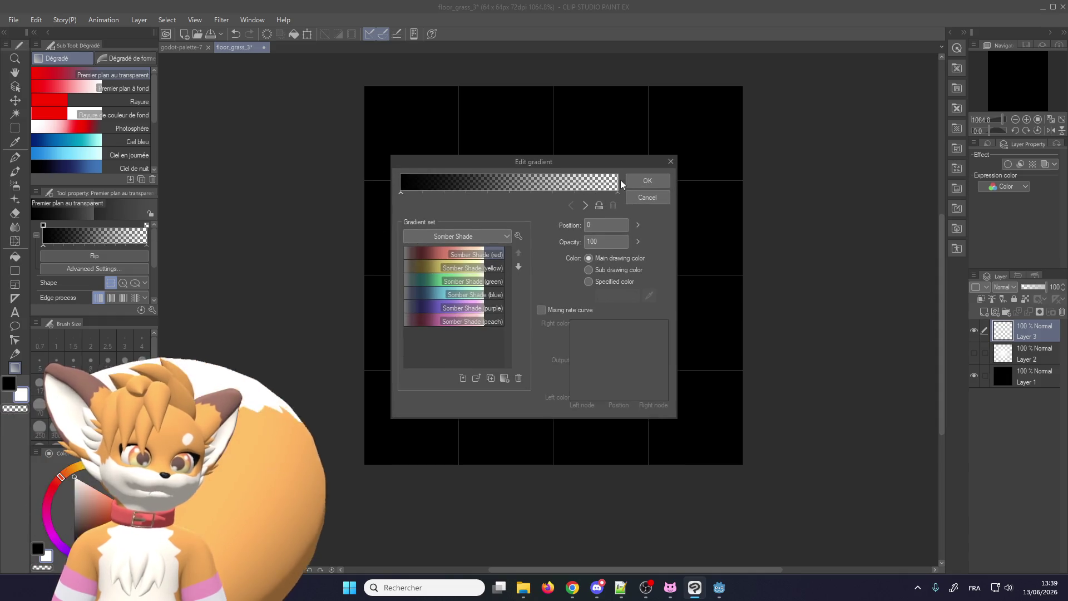
click(645, 181)
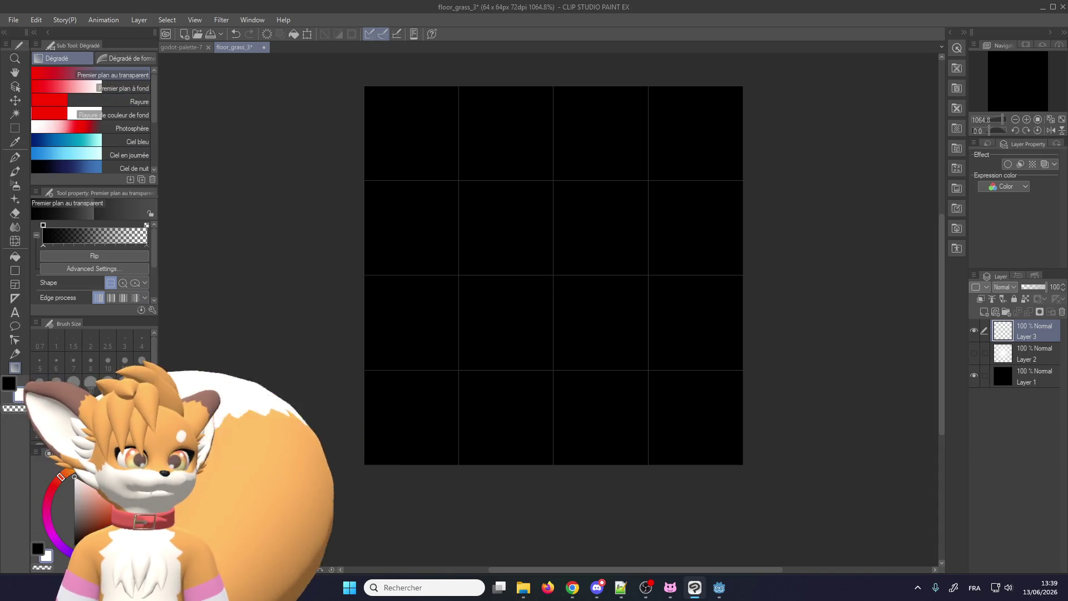
Discard a test gradient by recreating an empty Layer 3, then fill Layer 1 white.
drag(489, 244, 644, 340)
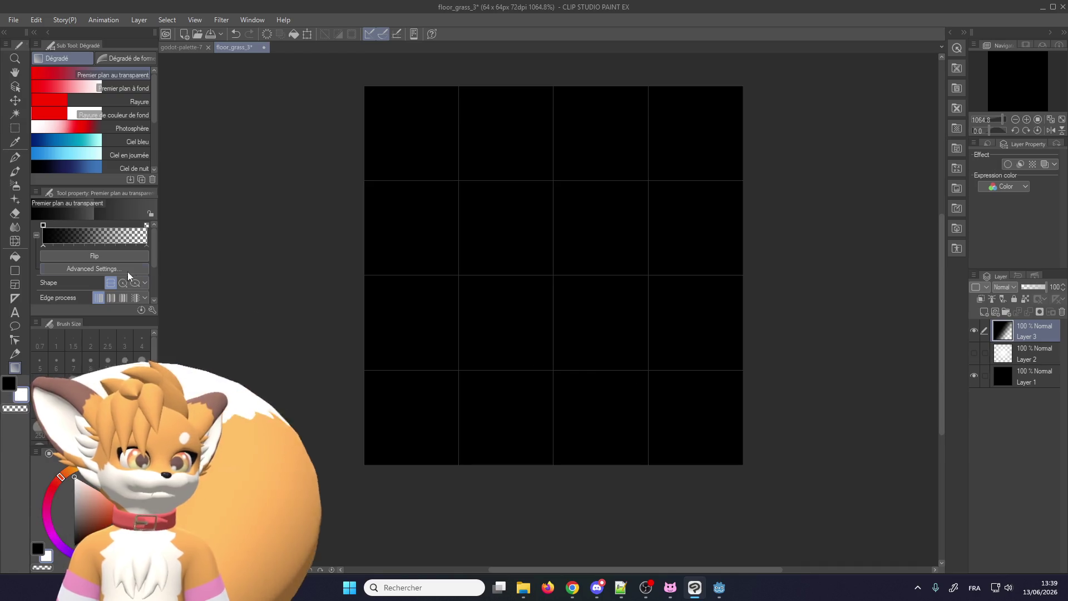
click(1062, 312)
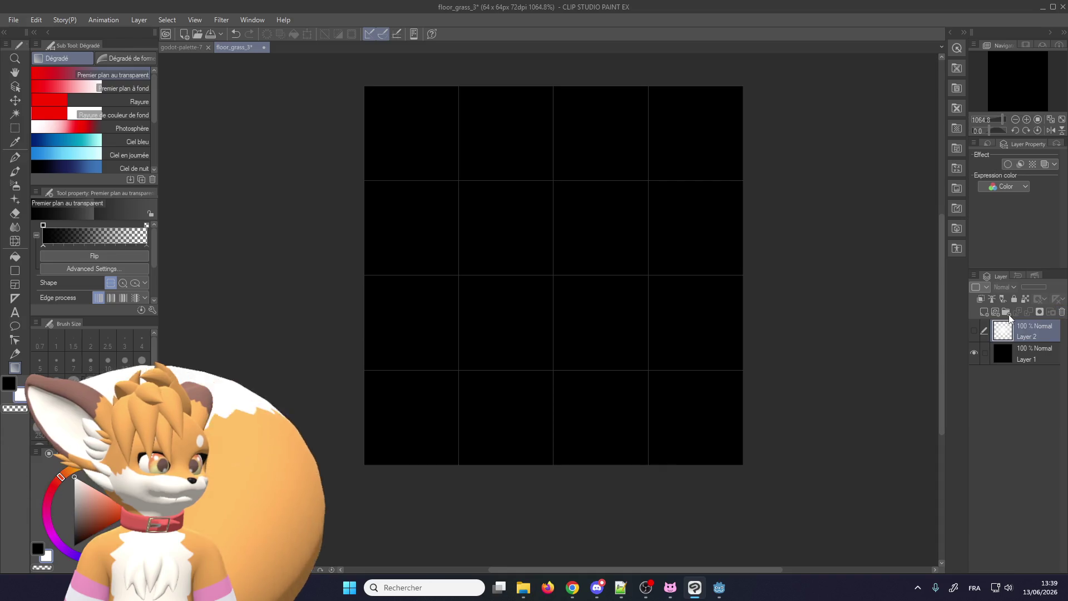
click(984, 312)
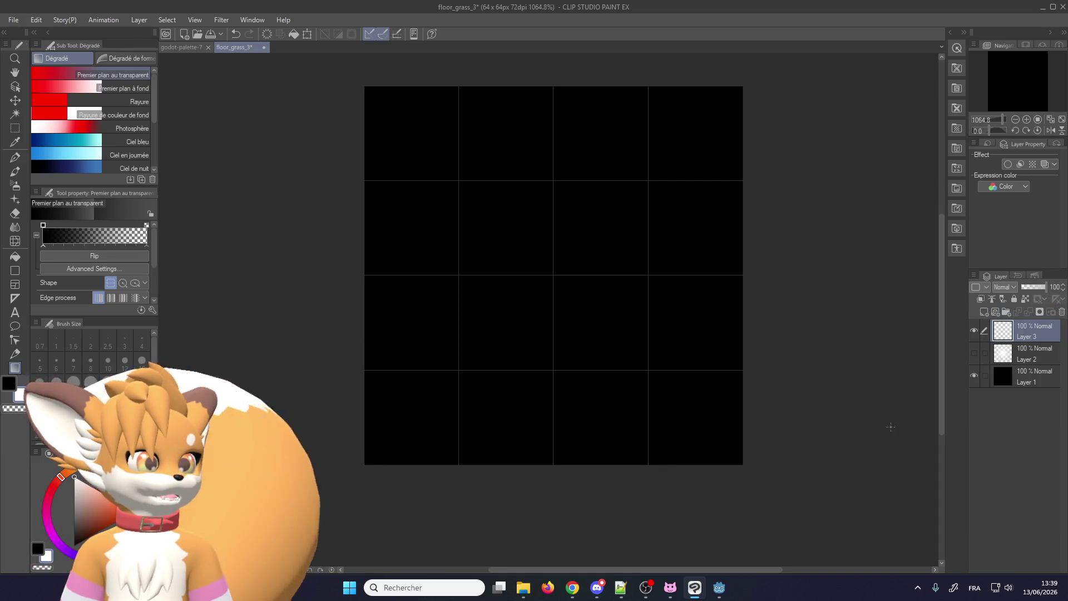
click(1028, 384)
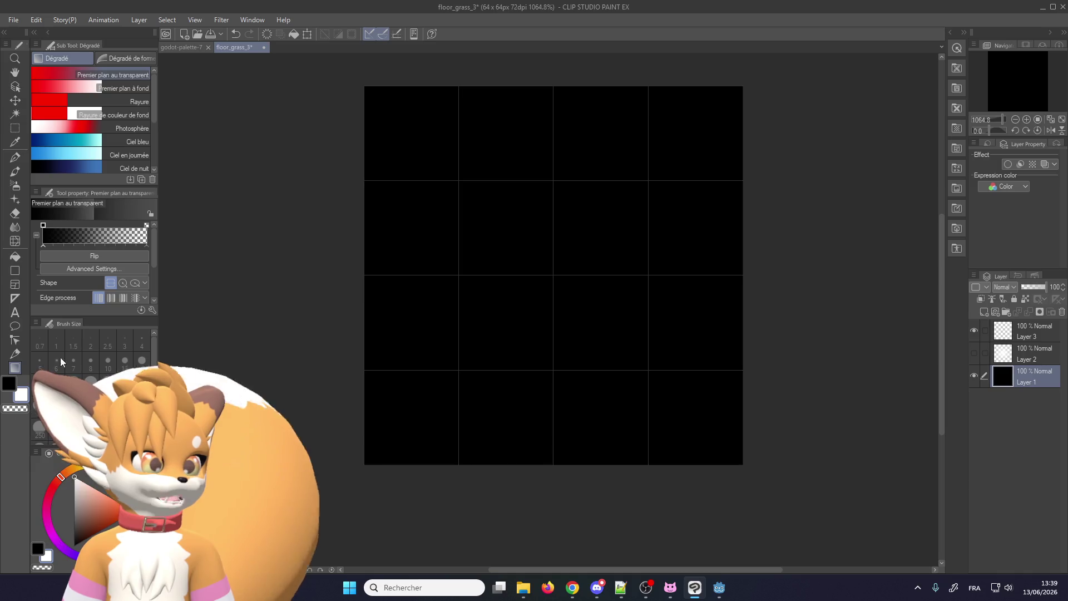
click(15, 158)
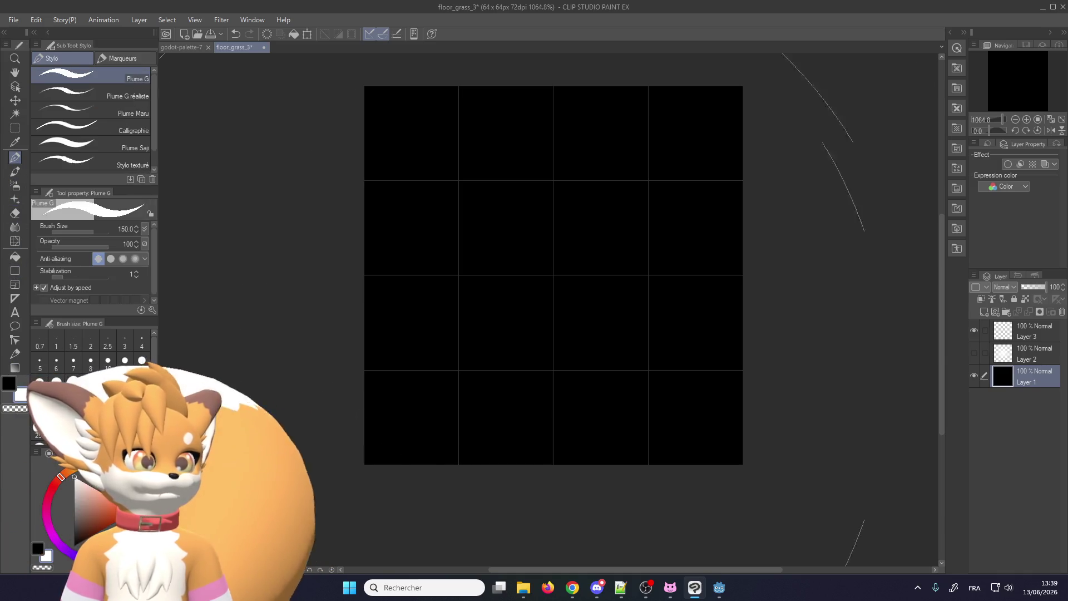
key(ctrl+i)
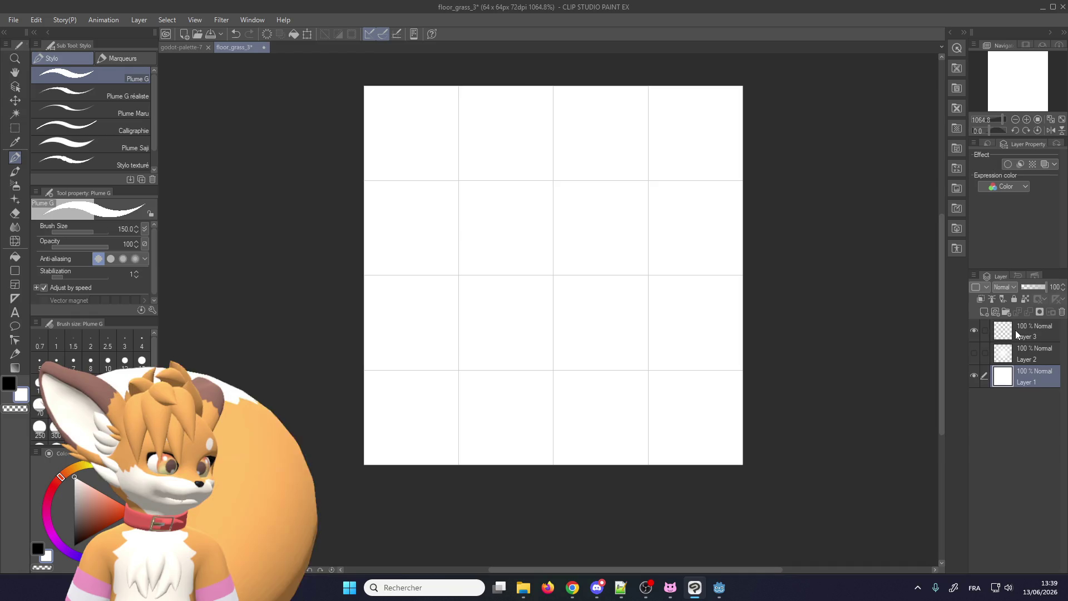
Try a diagonal black-to-white gradient on Layer 3, then undo it.
click(1017, 334)
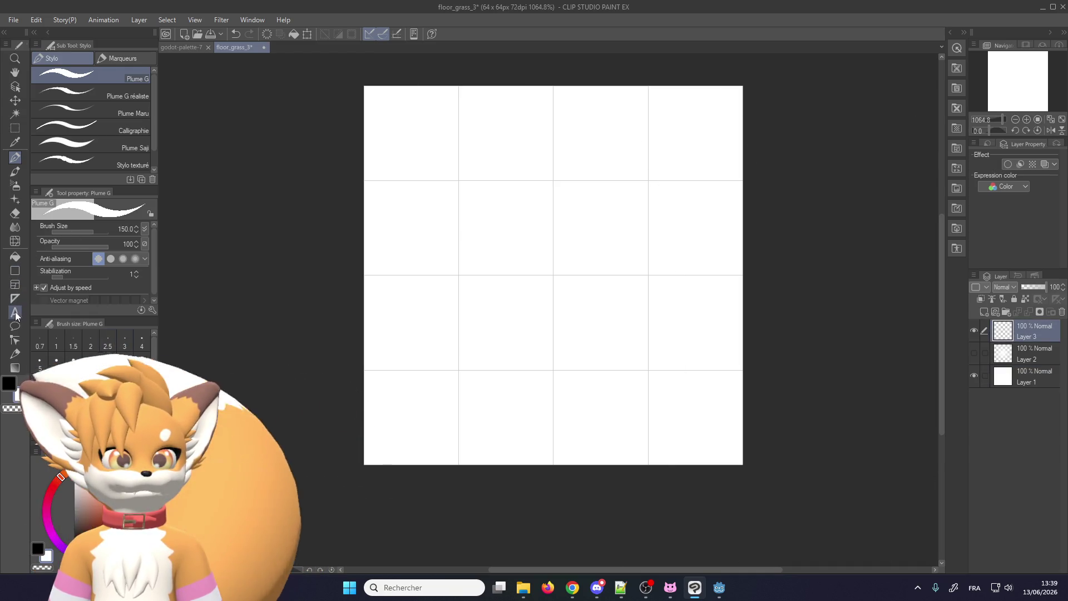
click(15, 367)
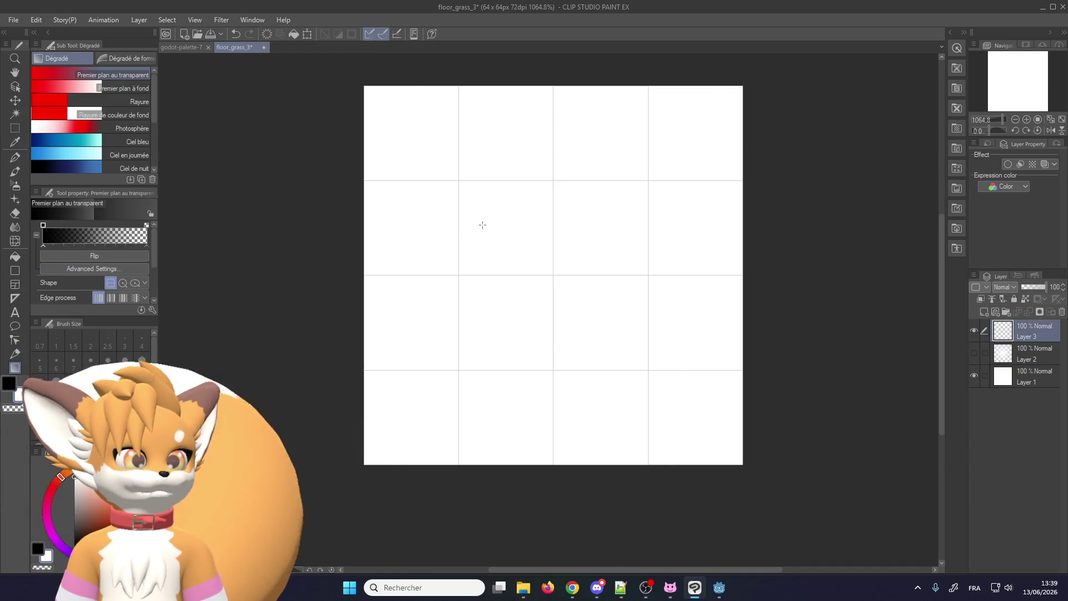
drag(482, 225, 658, 325)
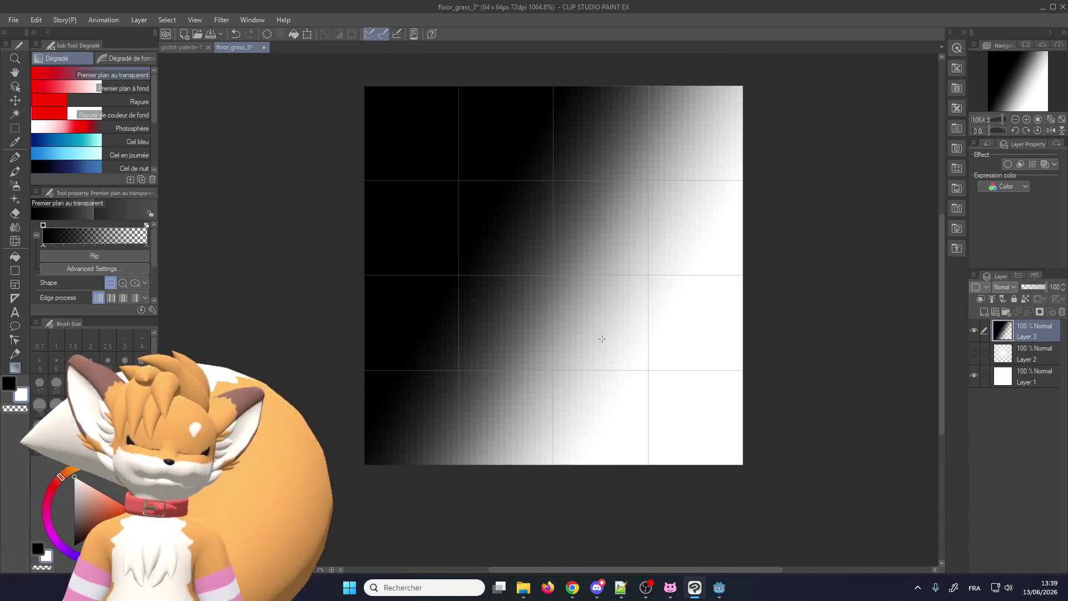
key(ctrl+z)
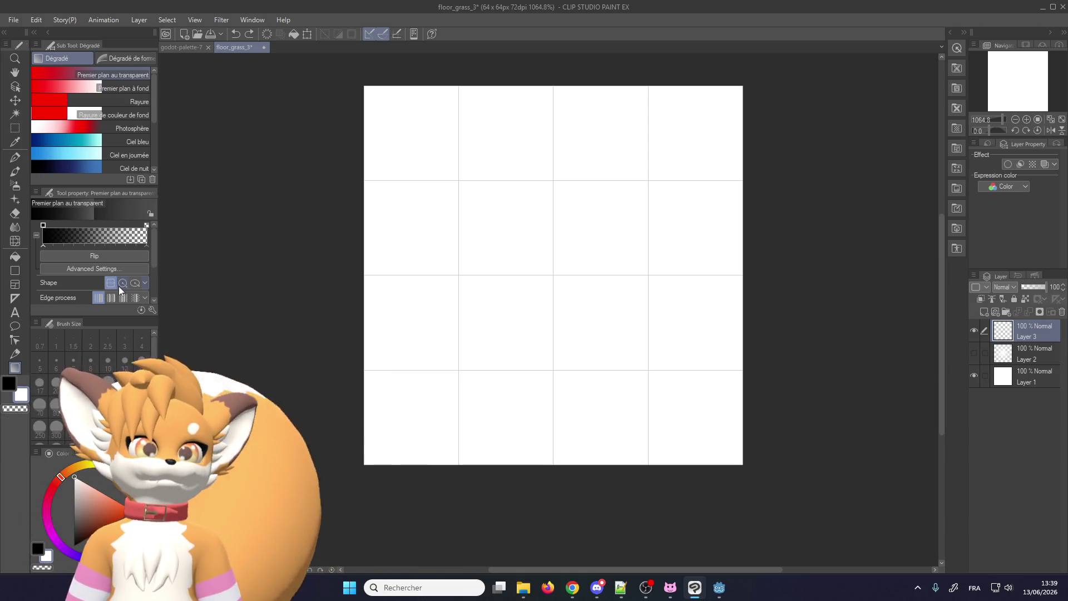
Switch the gradient to circular and draw a radial gradient outward from the canvas centre.
click(121, 283)
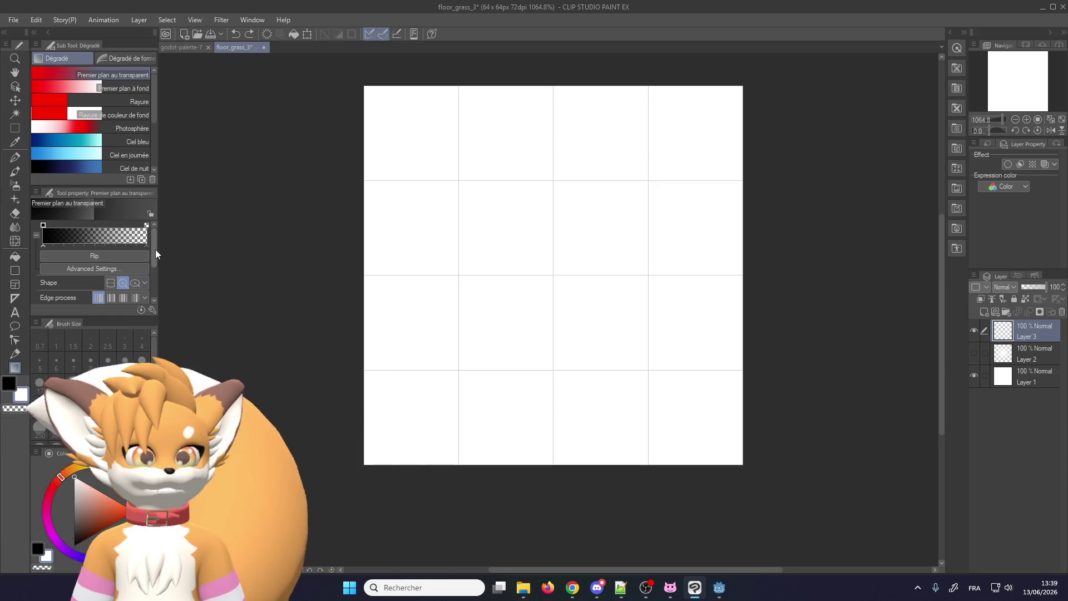
drag(156, 250, 158, 278)
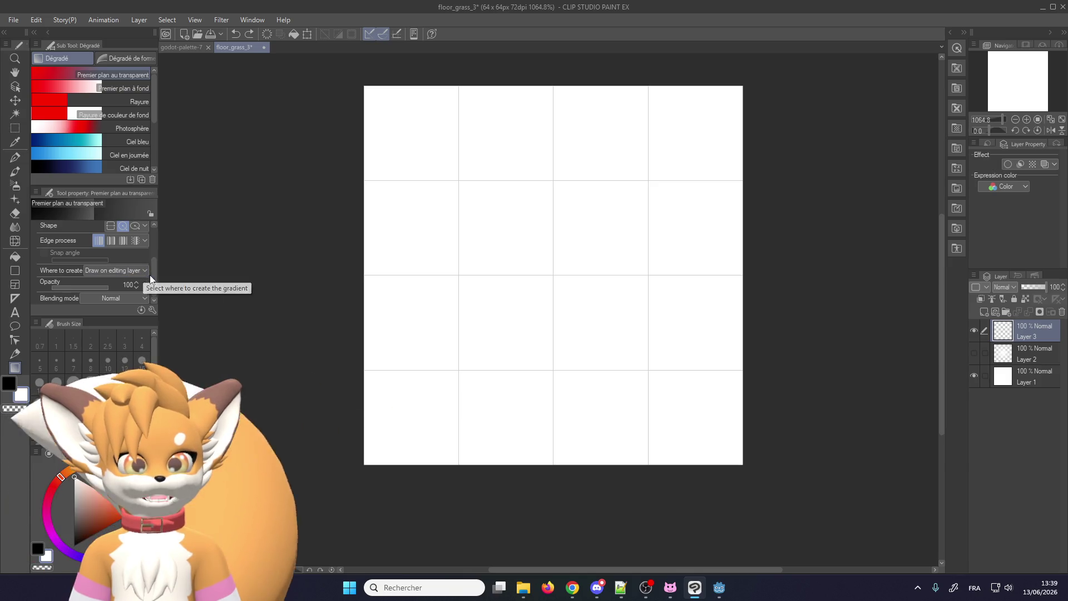
drag(155, 280, 164, 226)
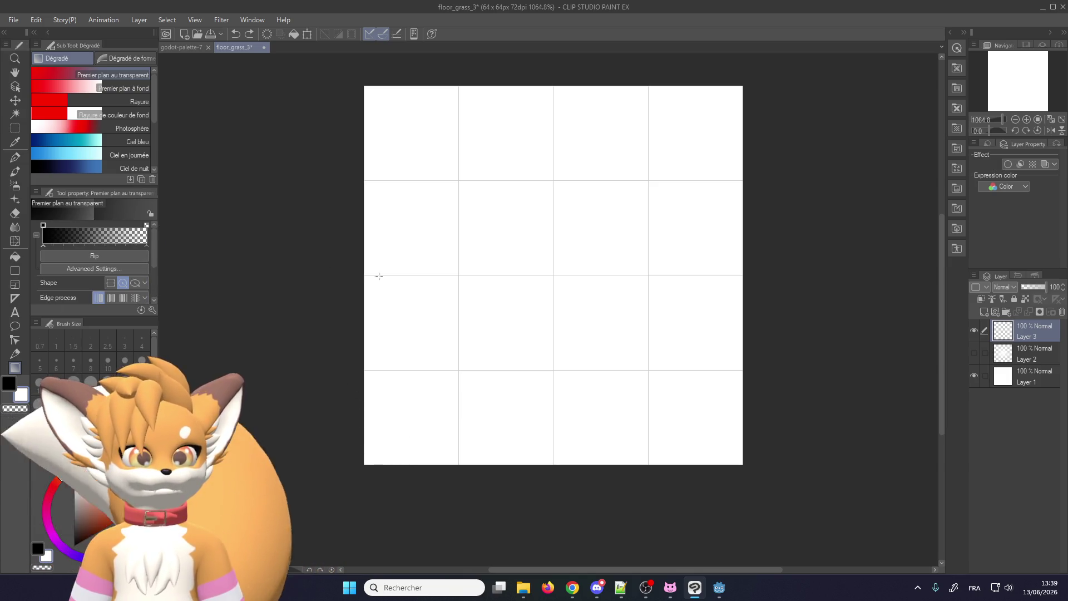
drag(522, 247, 353, 110)
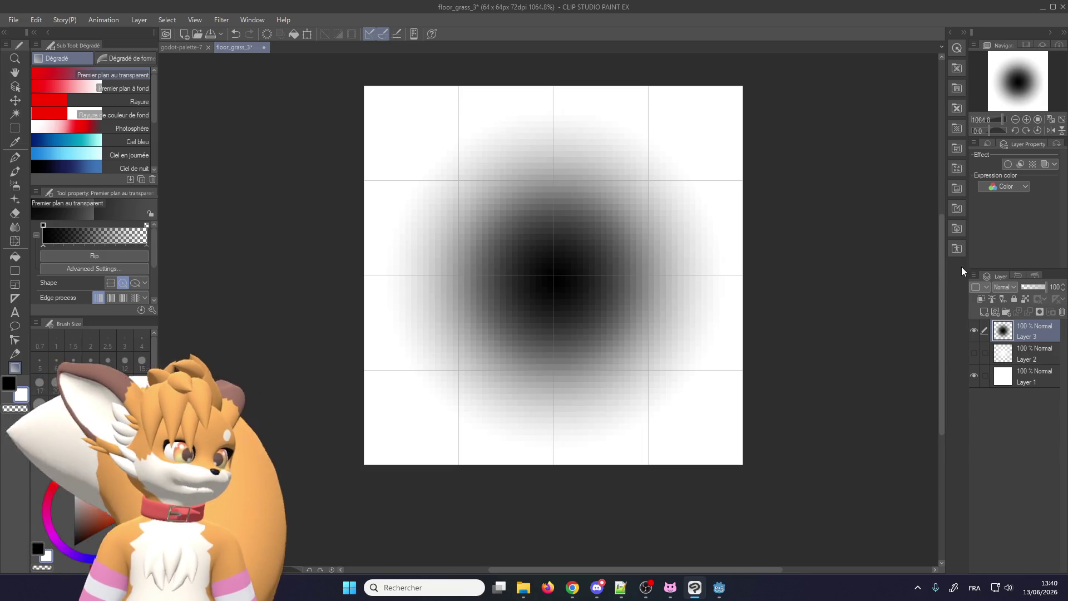
click(1002, 379)
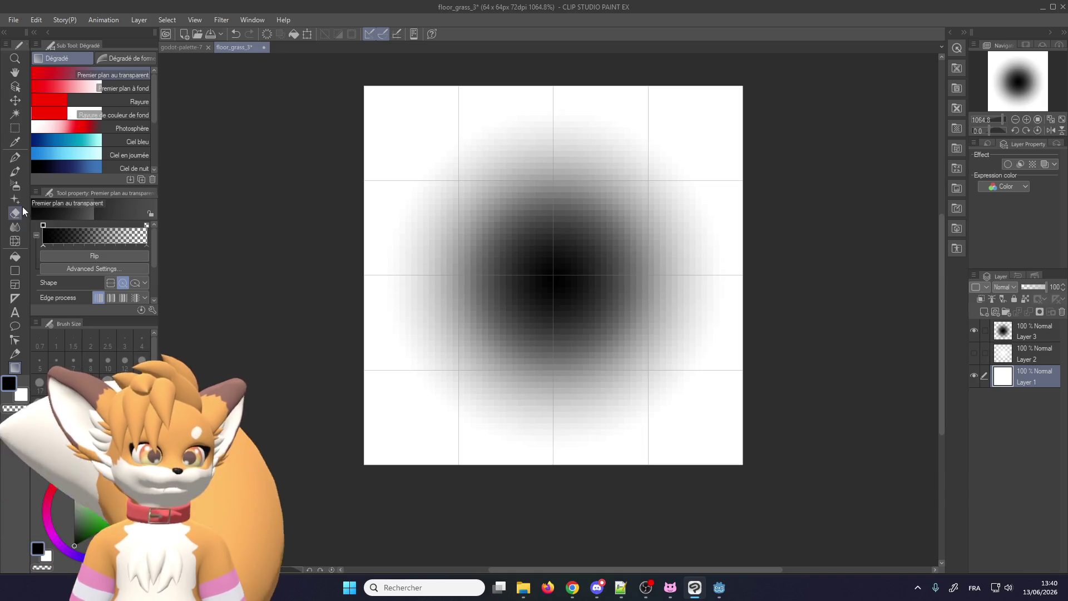
Fill Layer 1 with solid black and turn the Layer 3 central glow white.
click(14, 161)
scroll(446, 255, down, 1)
click(503, 317)
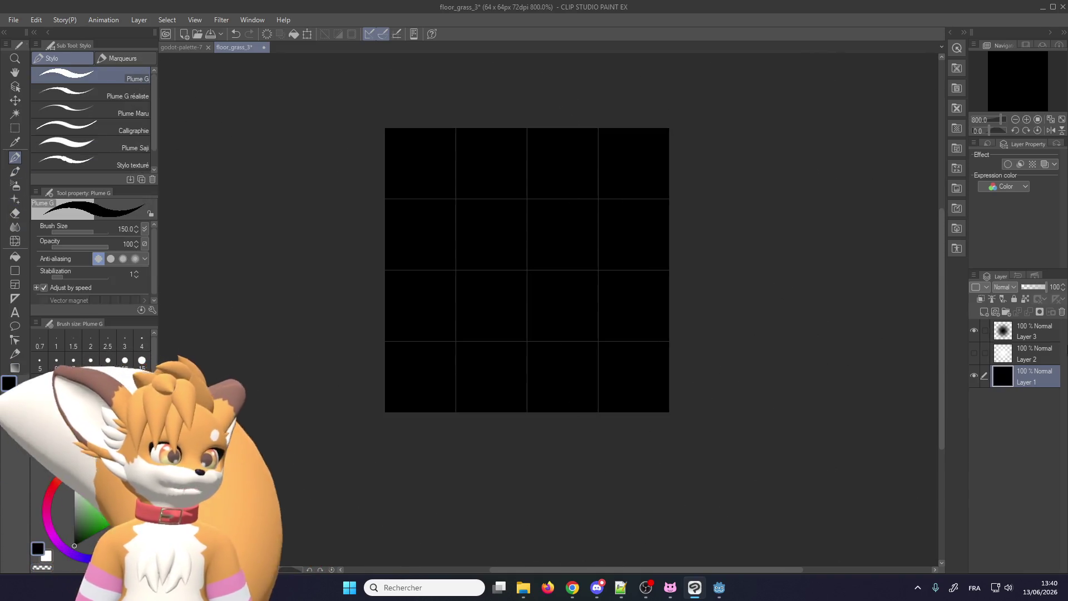
click(1042, 339)
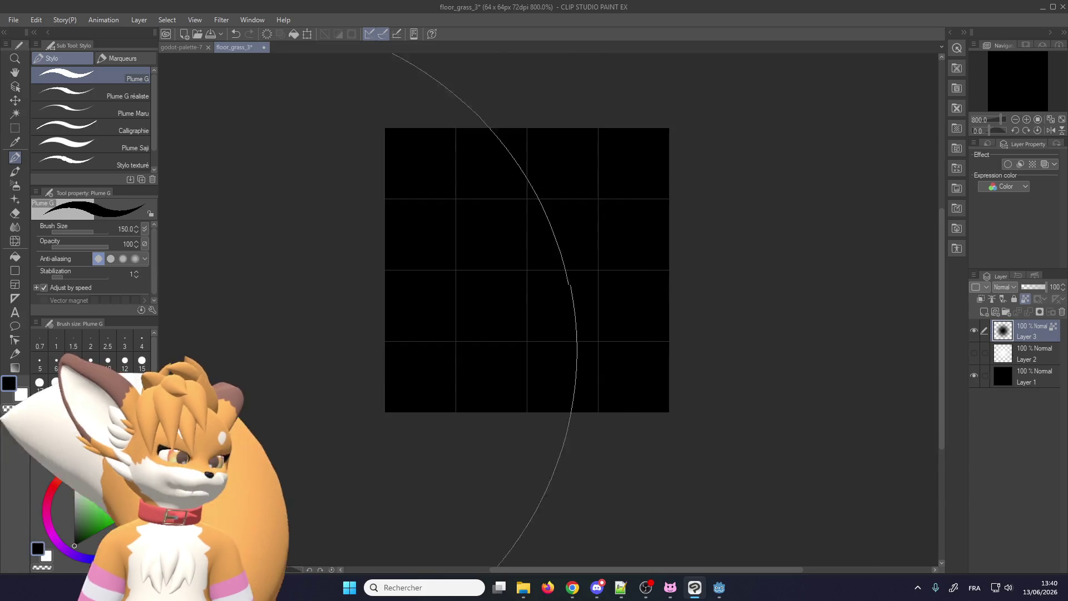
click(21, 395)
click(527, 270)
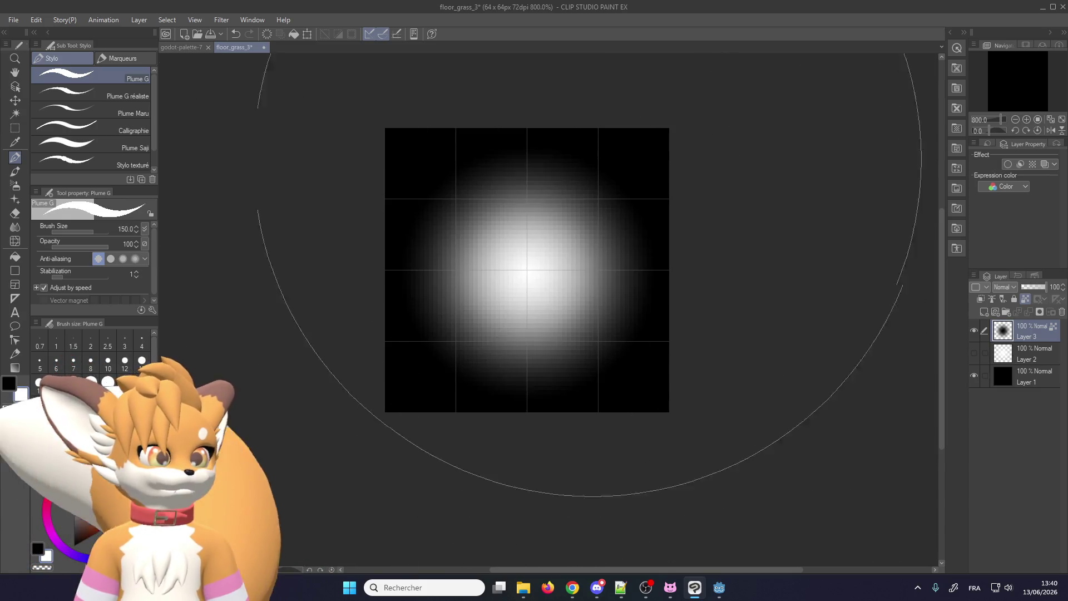
Toggle Layer 2's visibility to compare glow brightness, leave it hidden, and switch to Godot.
scroll(559, 245, down, 1)
scroll(556, 257, up, 2)
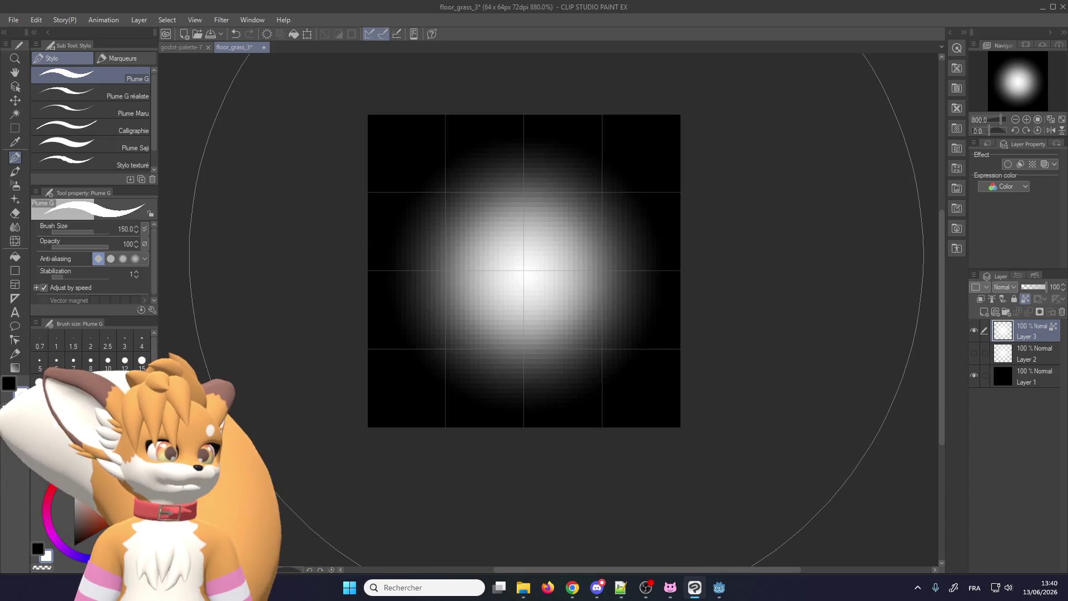
scroll(559, 255, up, 1)
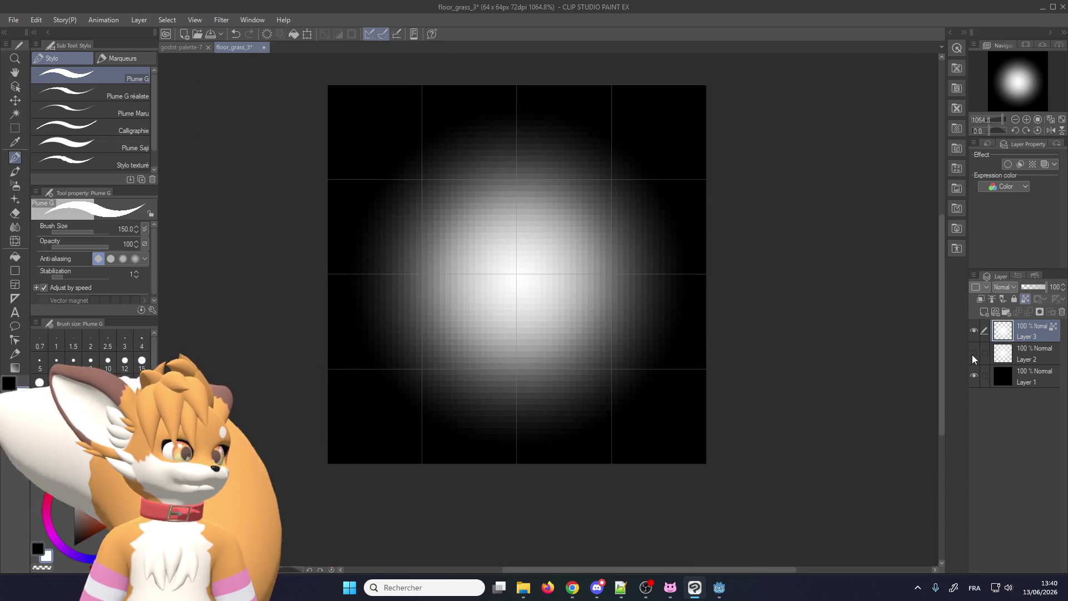
click(973, 356)
click(973, 332)
click(973, 333)
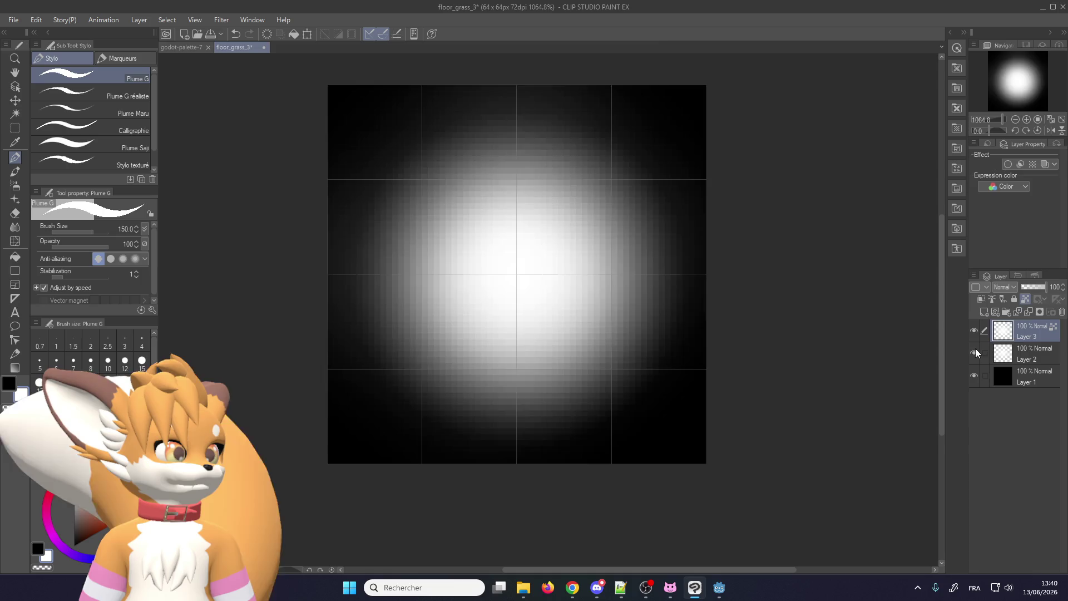
click(976, 349)
scroll(576, 319, down, 2)
scroll(587, 320, up, 1)
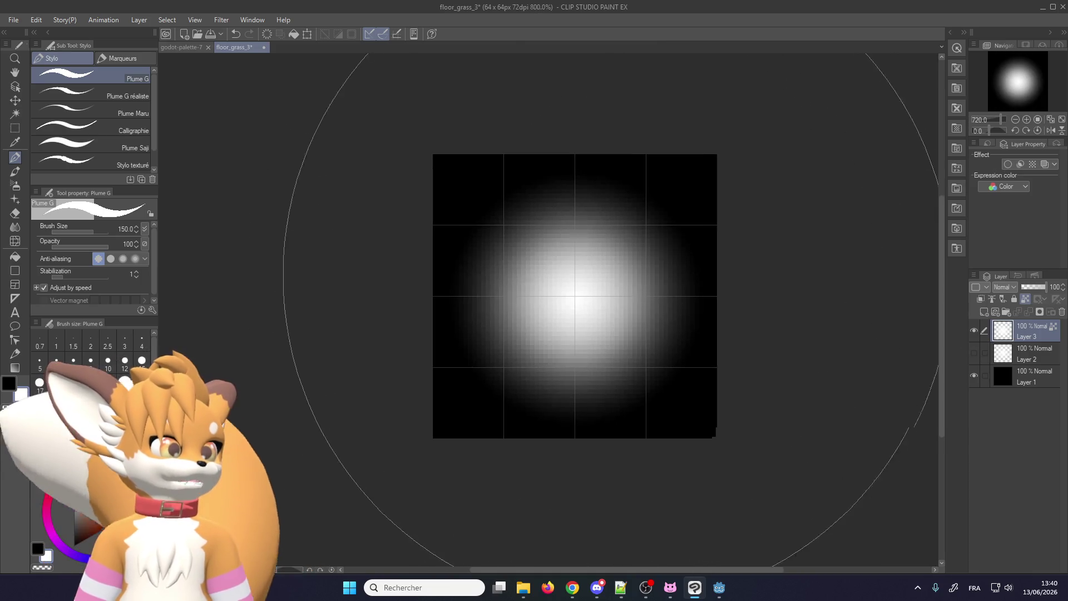
key(alt+Tab)
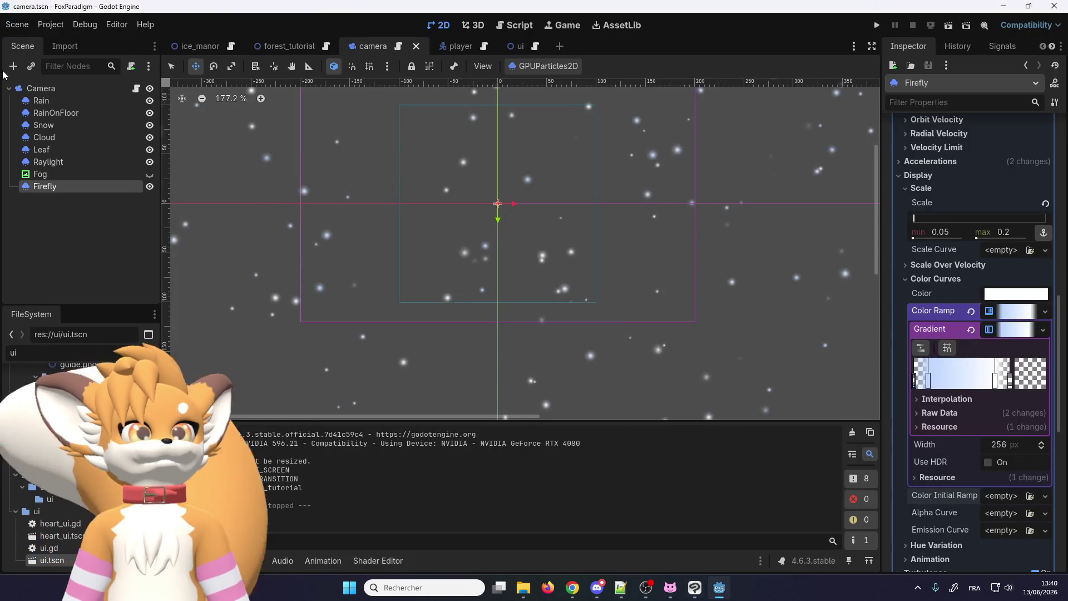
Back in Clip Studio Paint, begin a Save As and then cancel it.
click(696, 593)
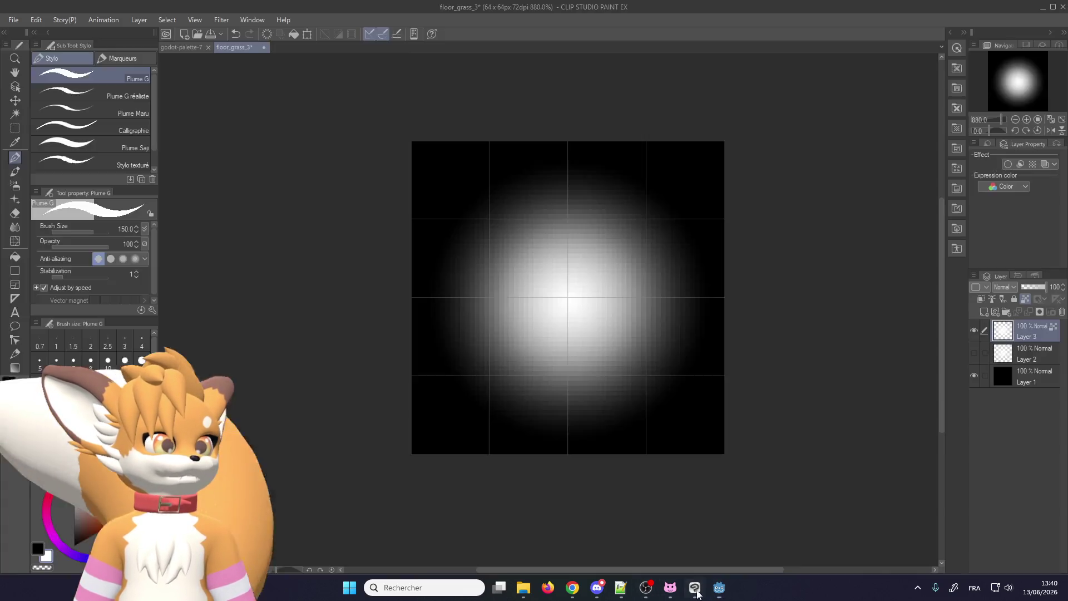
click(13, 19)
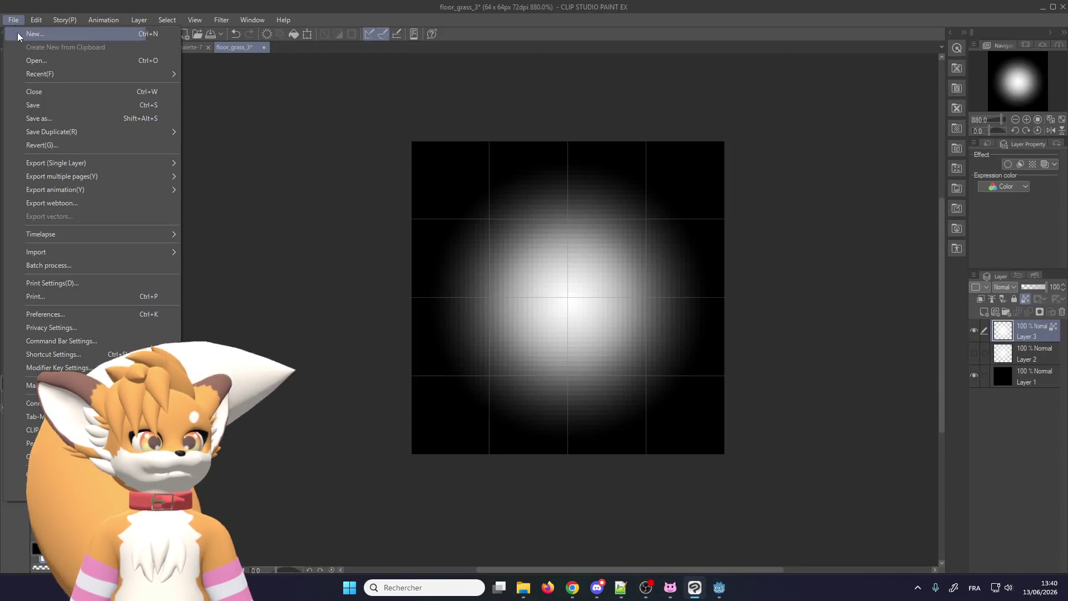
click(46, 119)
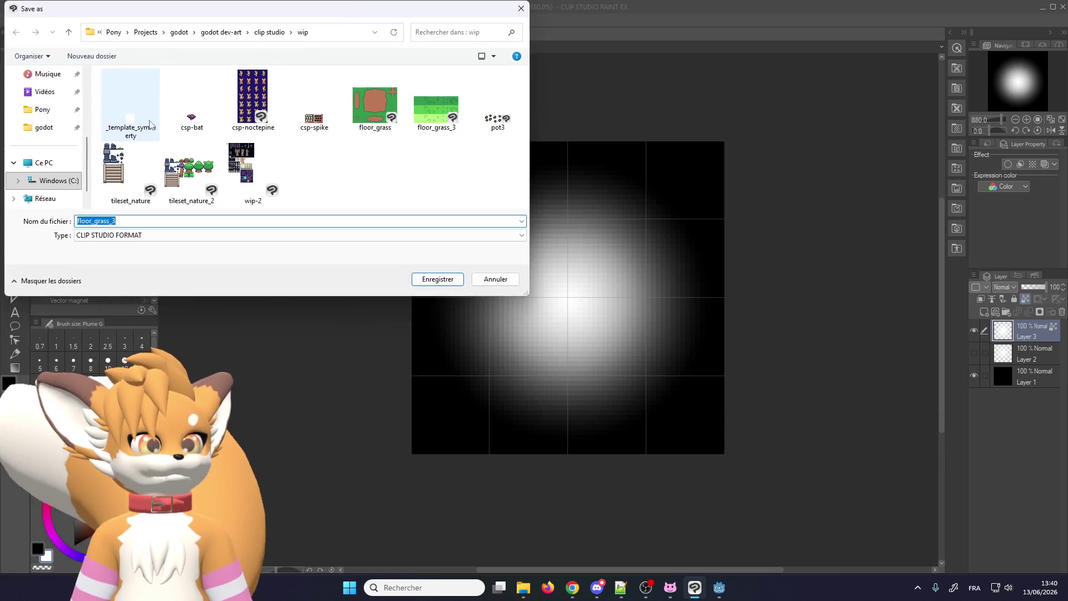
click(506, 283)
Export the layer as a PNG named flare_small_3, accepting the default export settings.
click(14, 20)
mouse_move(70, 166)
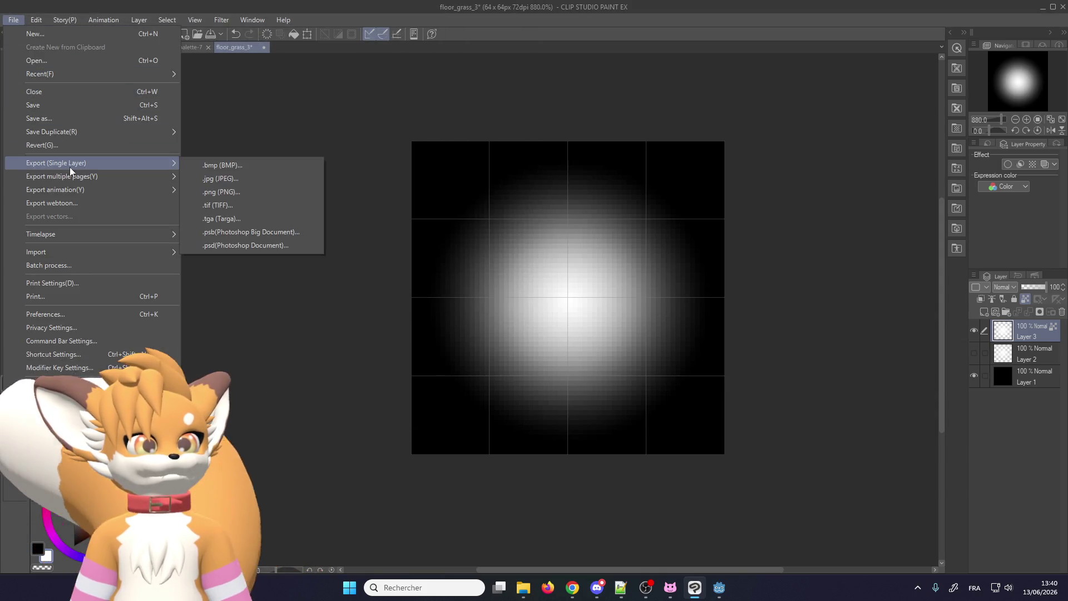
click(222, 191)
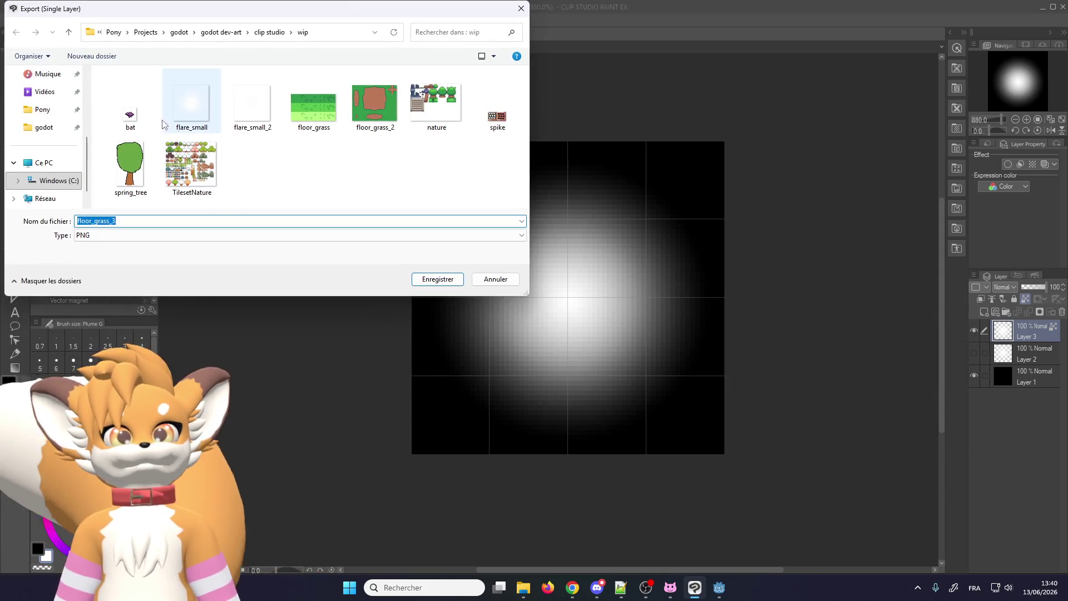
click(251, 105)
click(172, 221)
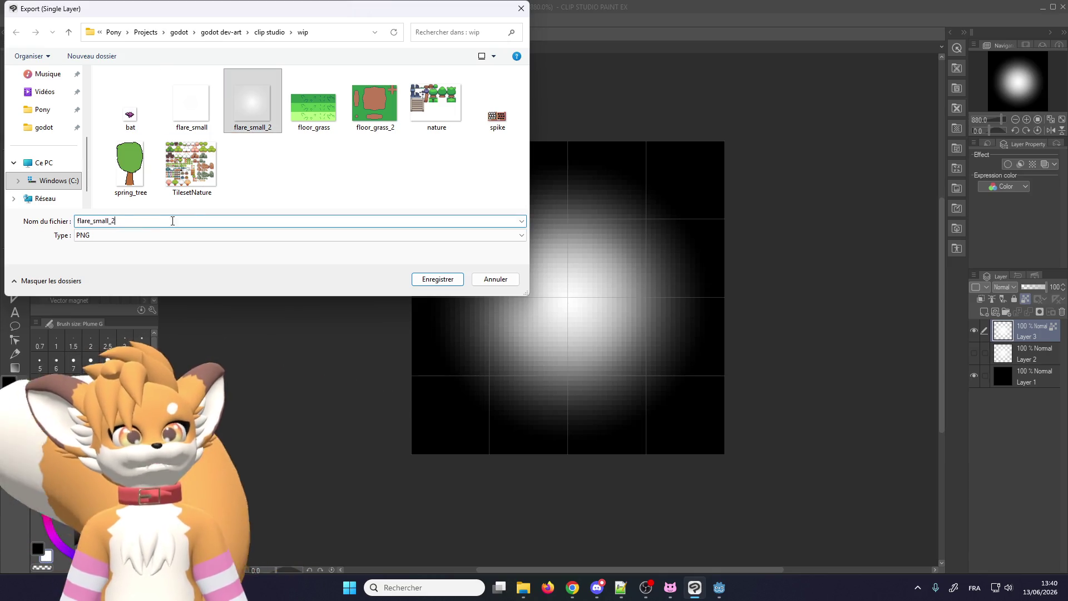
key(BackSpace)
text(3)
key(Return)
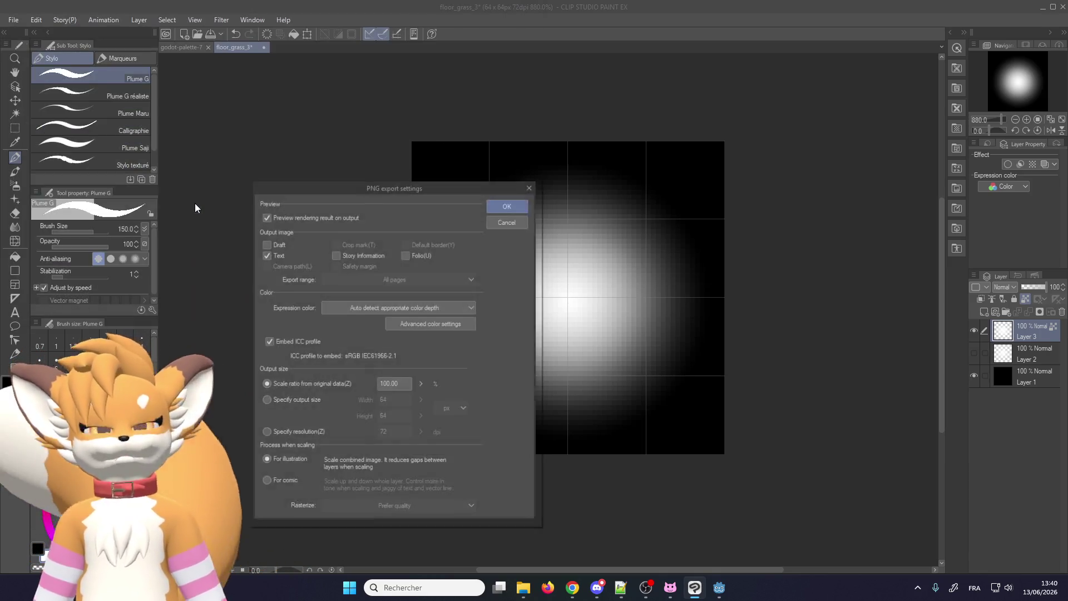
key(Return)
key(Return)
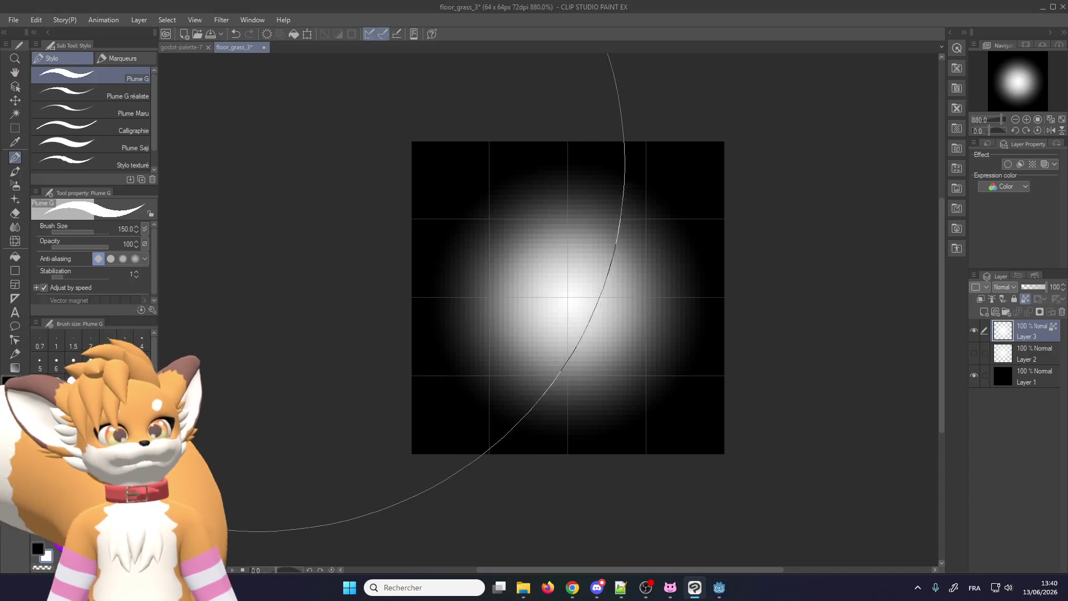
Hide black Layer 1, save, and re-export the glow over transparency, overwriting flare_small_3.png.
click(973, 377)
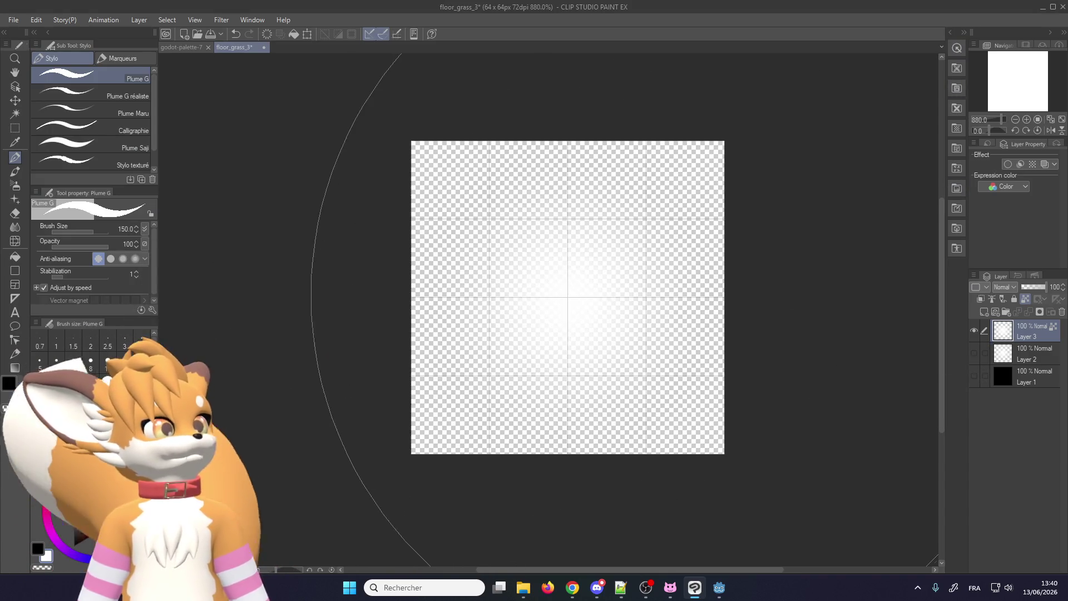
key(ctrl+s)
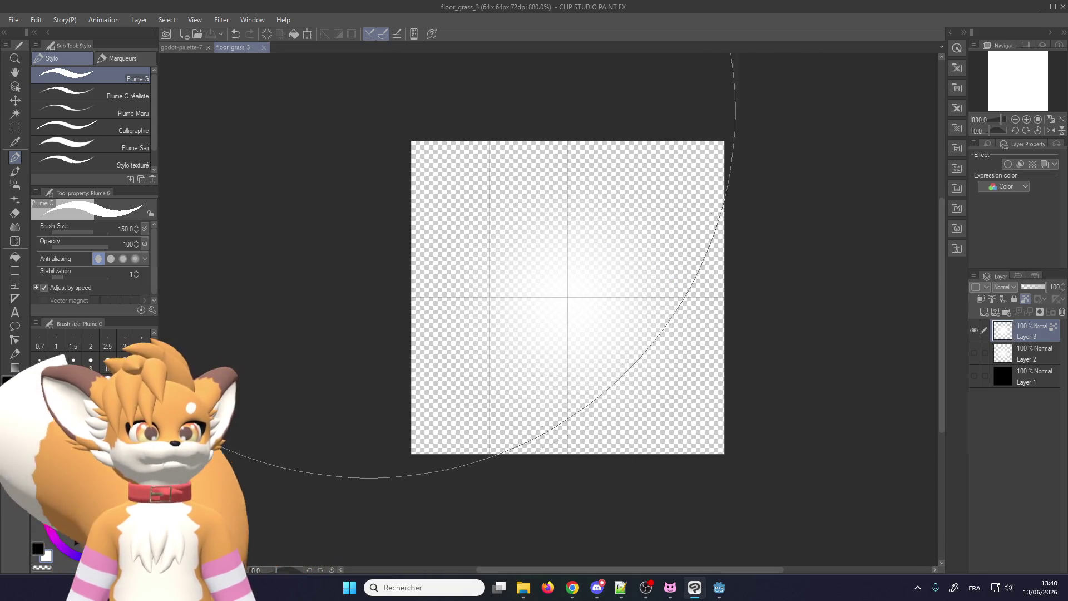
click(13, 20)
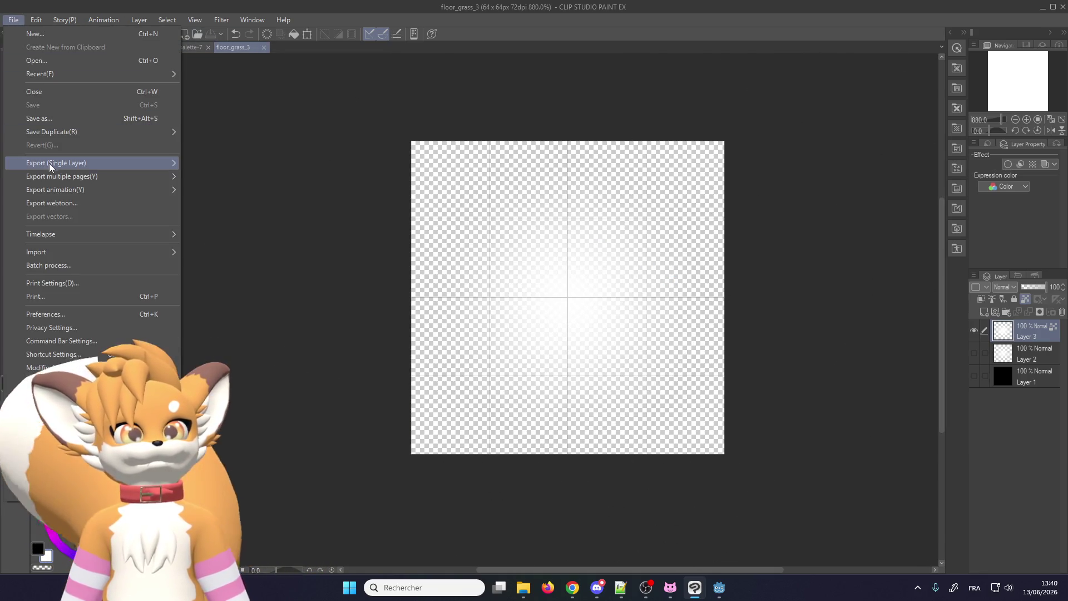
mouse_move(51, 164)
click(203, 198)
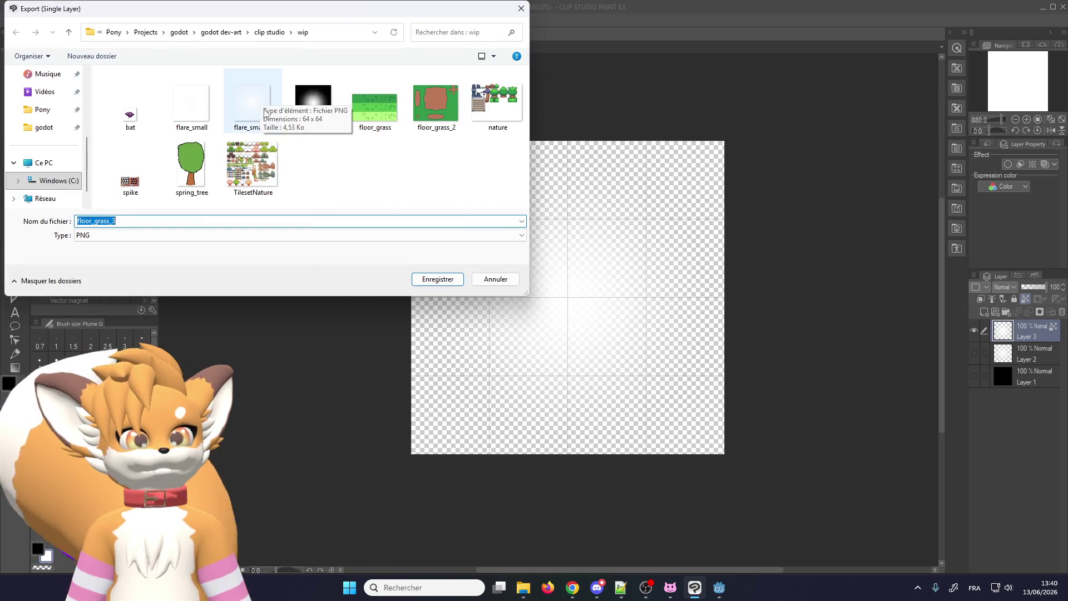
click(314, 107)
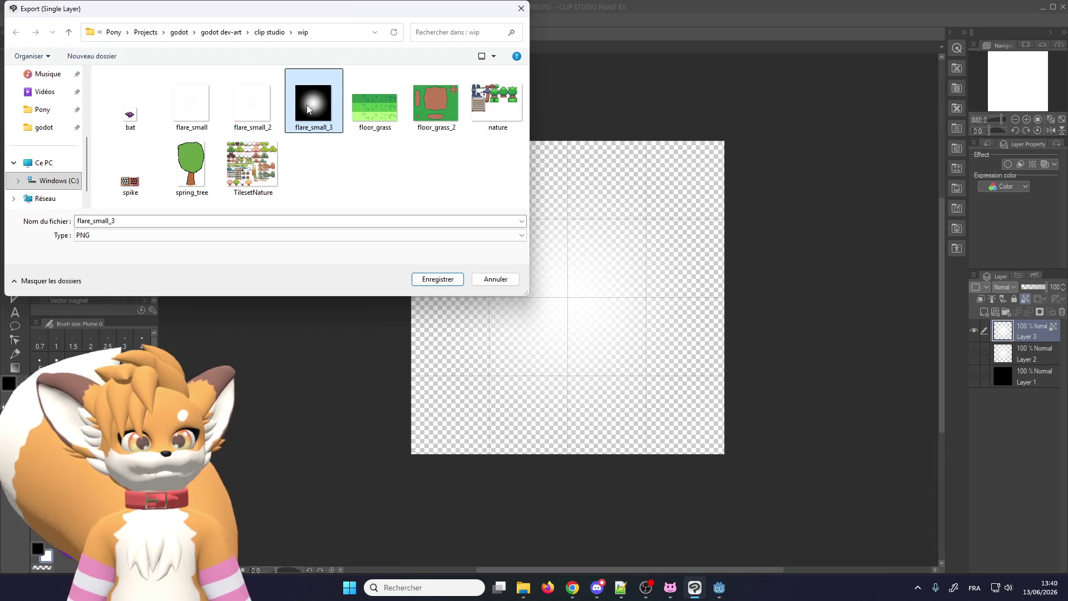
double_click(307, 108)
click(561, 292)
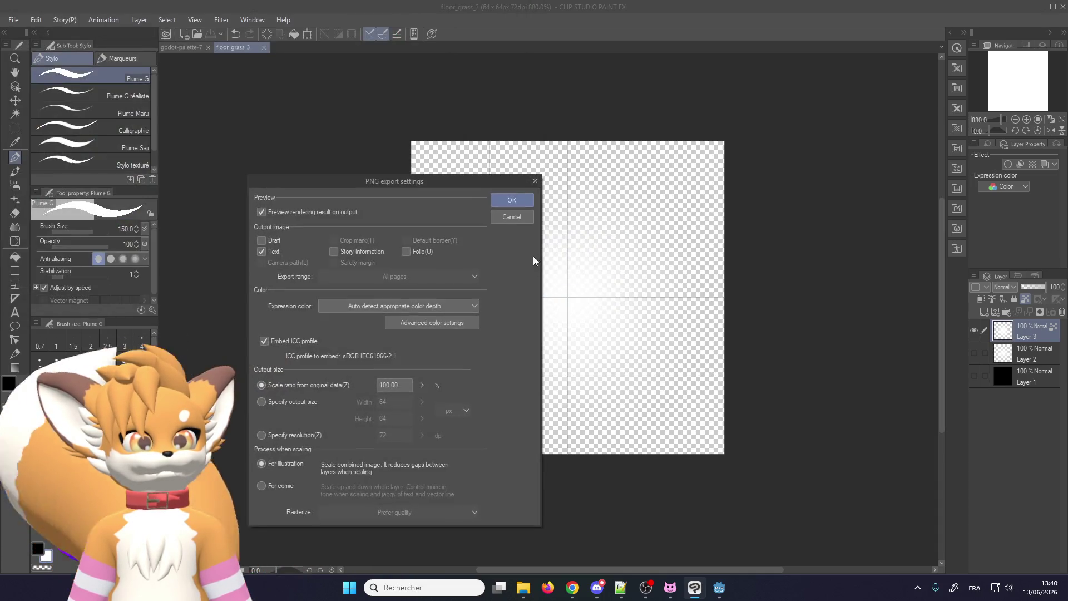
click(505, 200)
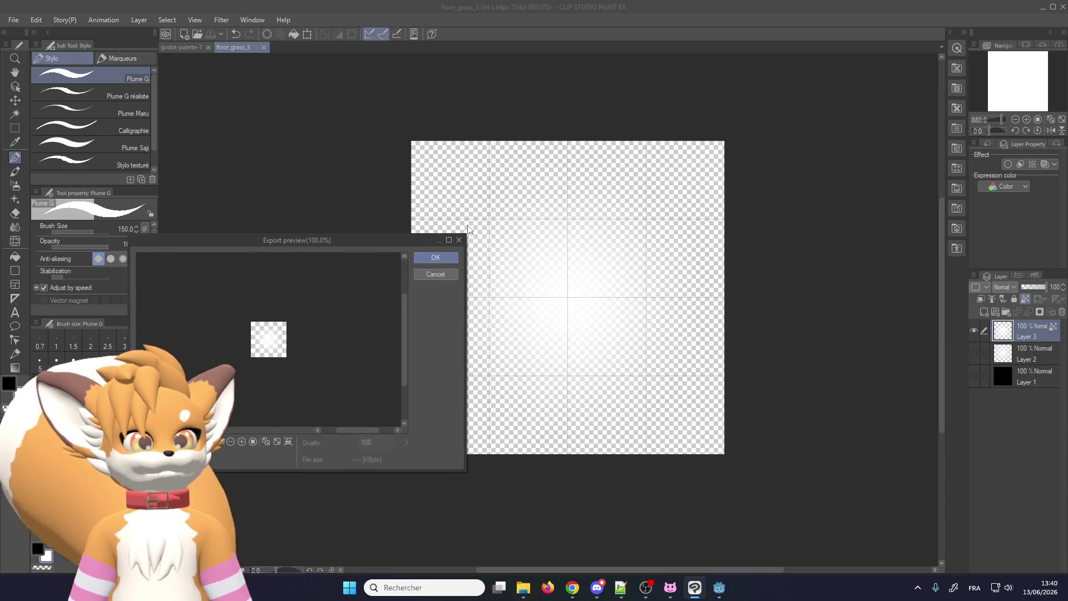
click(435, 257)
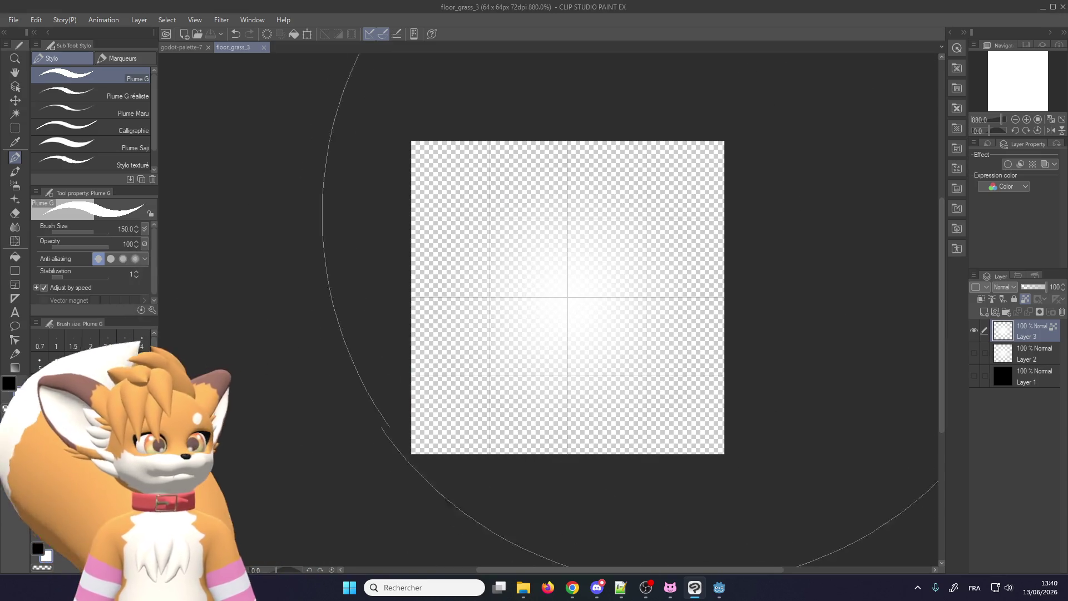
click(1042, 9)
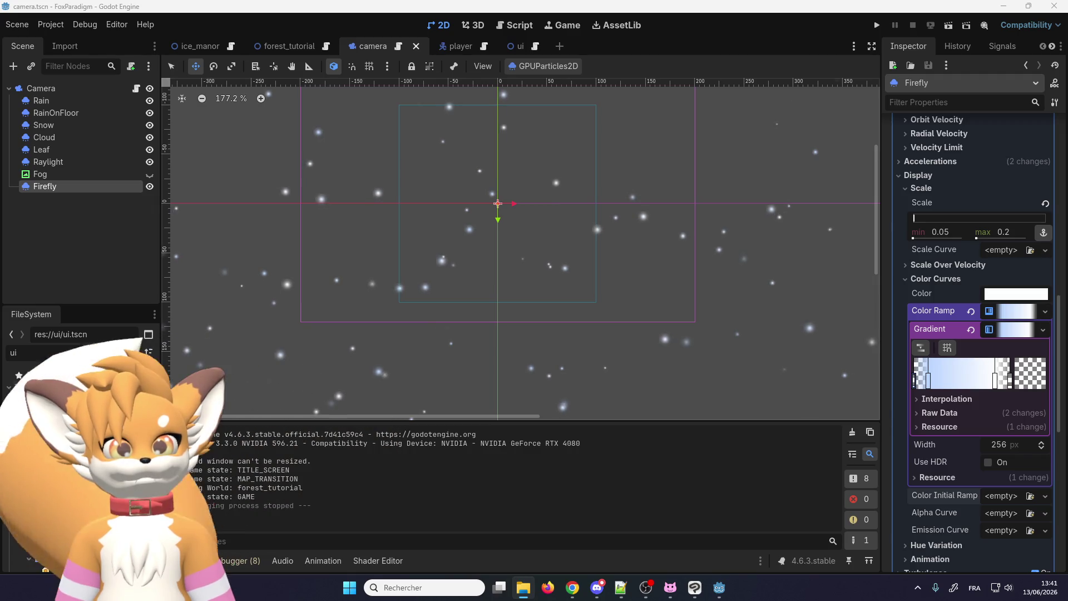
Assign flare_small_3.png as the Firefly particles' texture.
drag(52, 355, 6, 347)
text(flare)
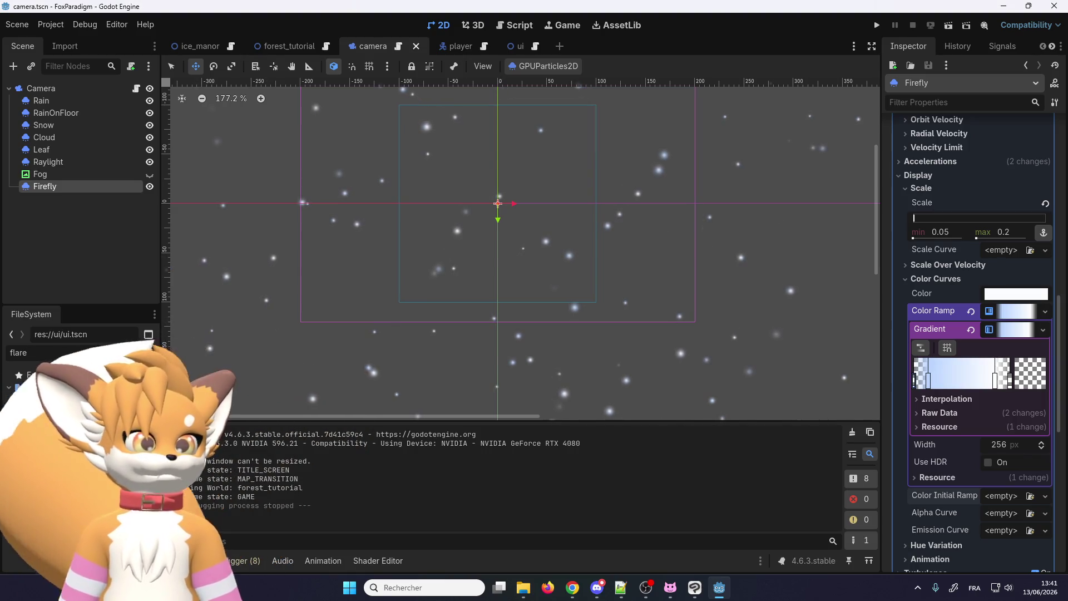
scroll(930, 183, up, 10)
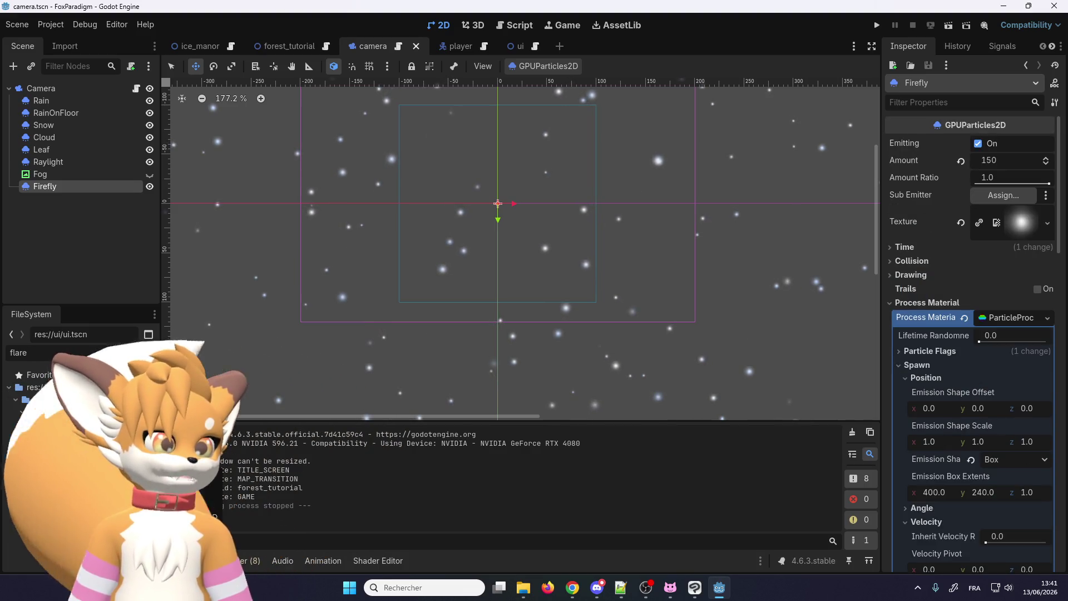
drag(83, 460, 957, 252)
drag(1022, 228, 1022, 227)
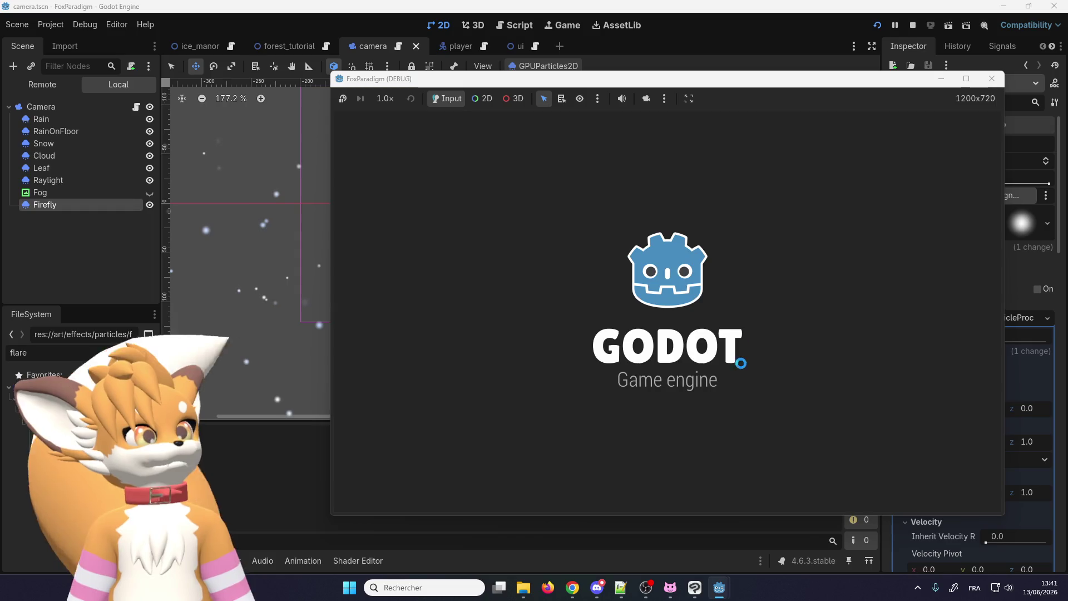
Enter the forest level and walk the fox up, down and left along the path.
key(Return)
key(Return)
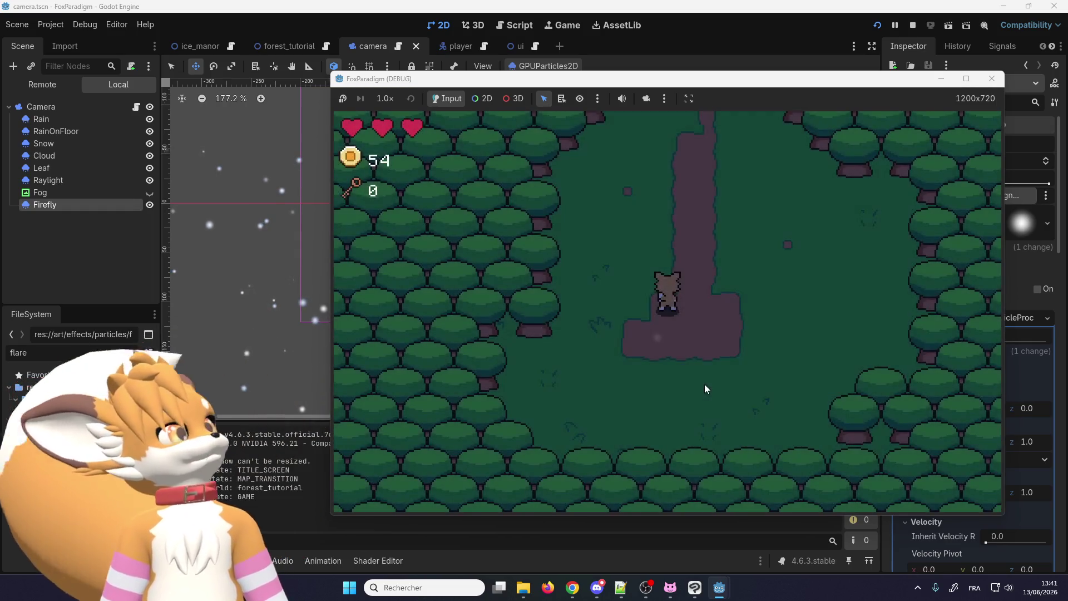
key(Up)
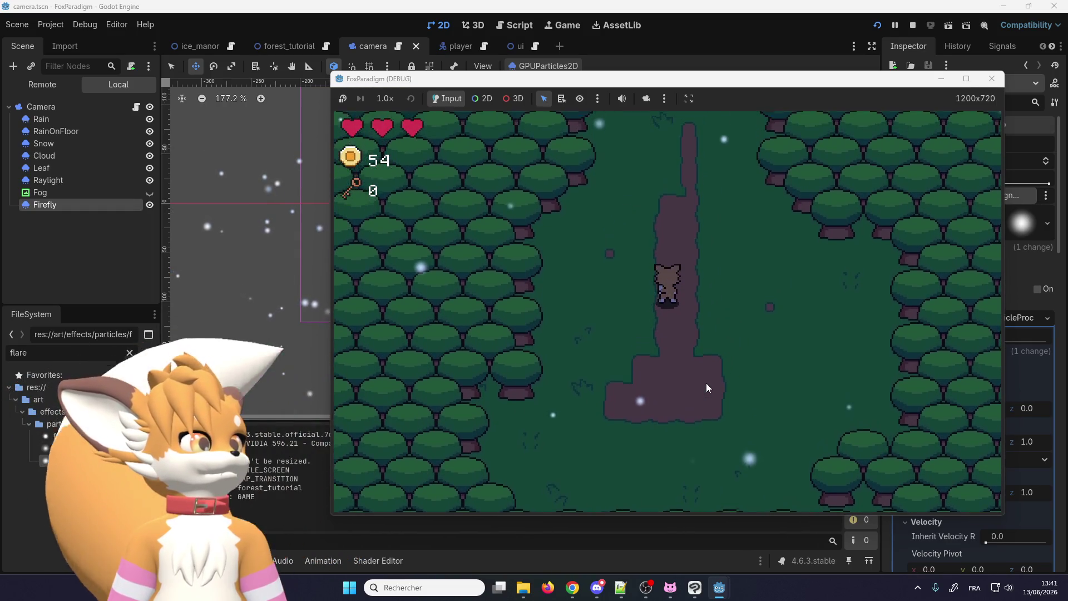
key(Up)
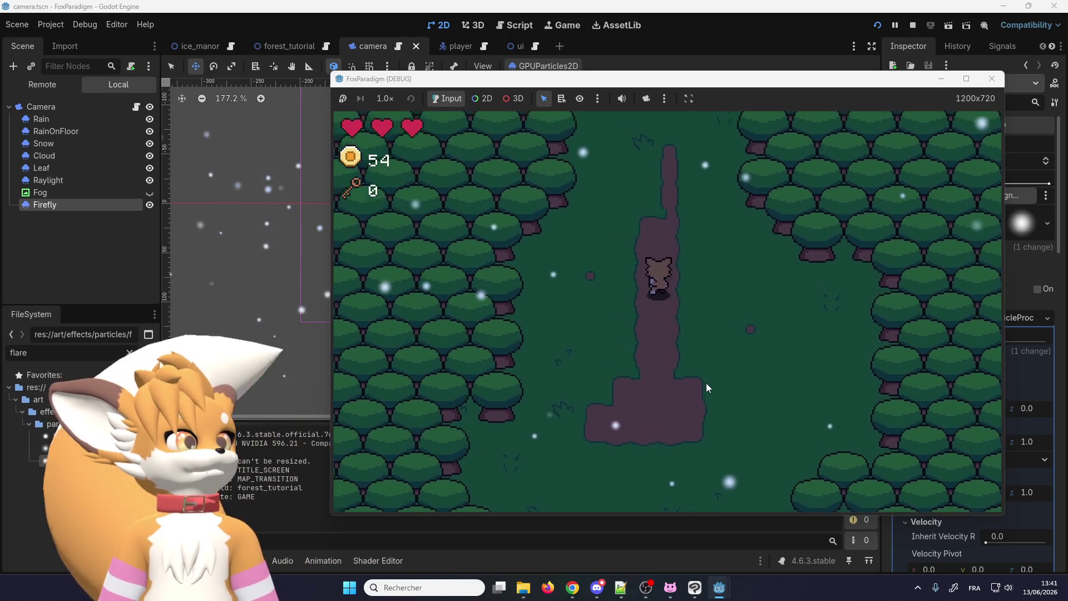
key(Up)
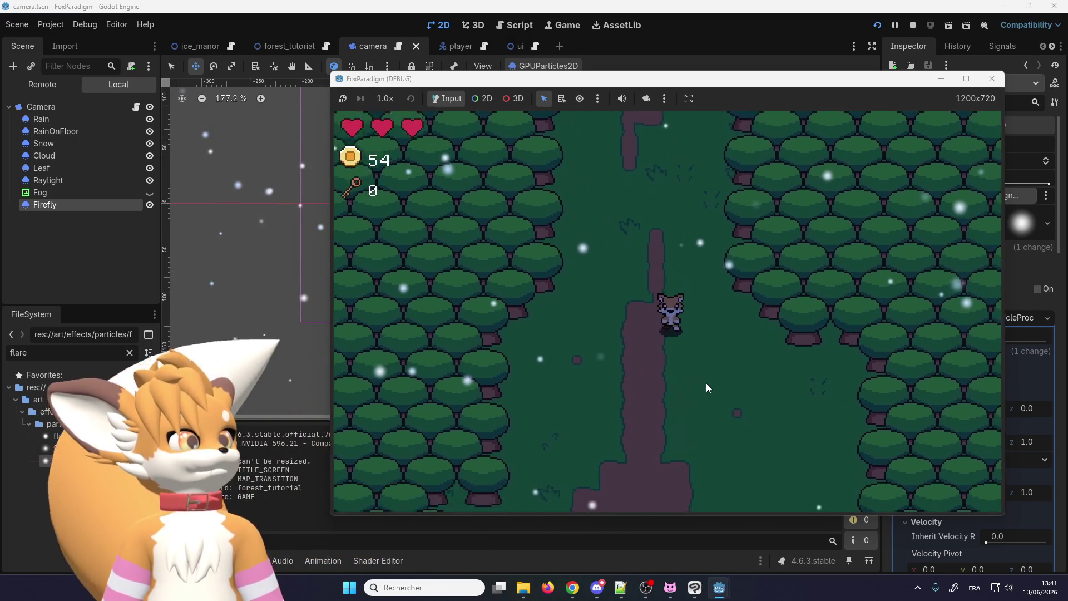
key(Down)
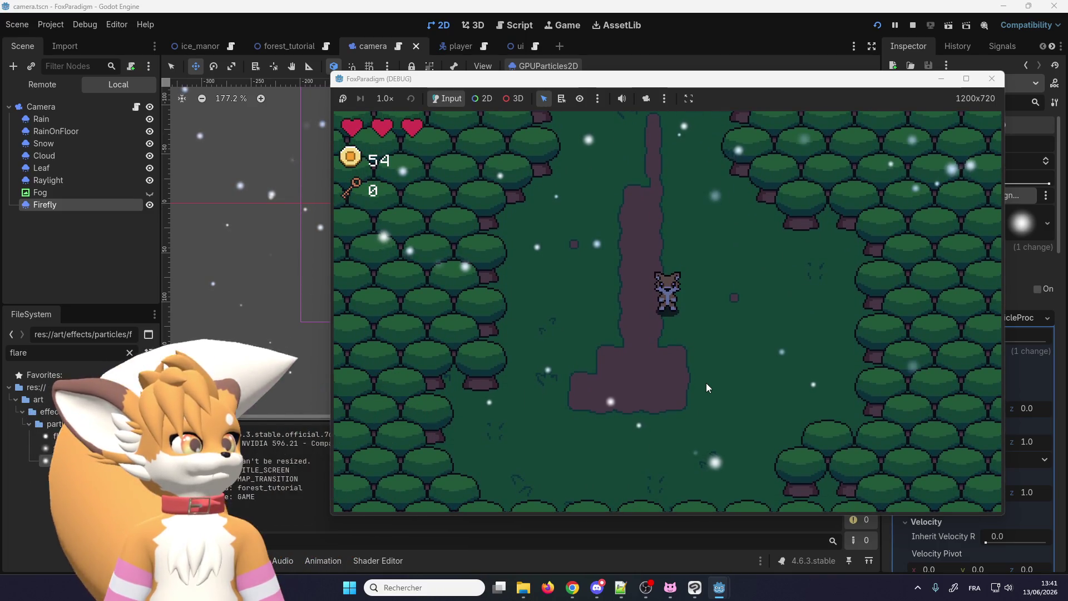
key(Left)
key(Up)
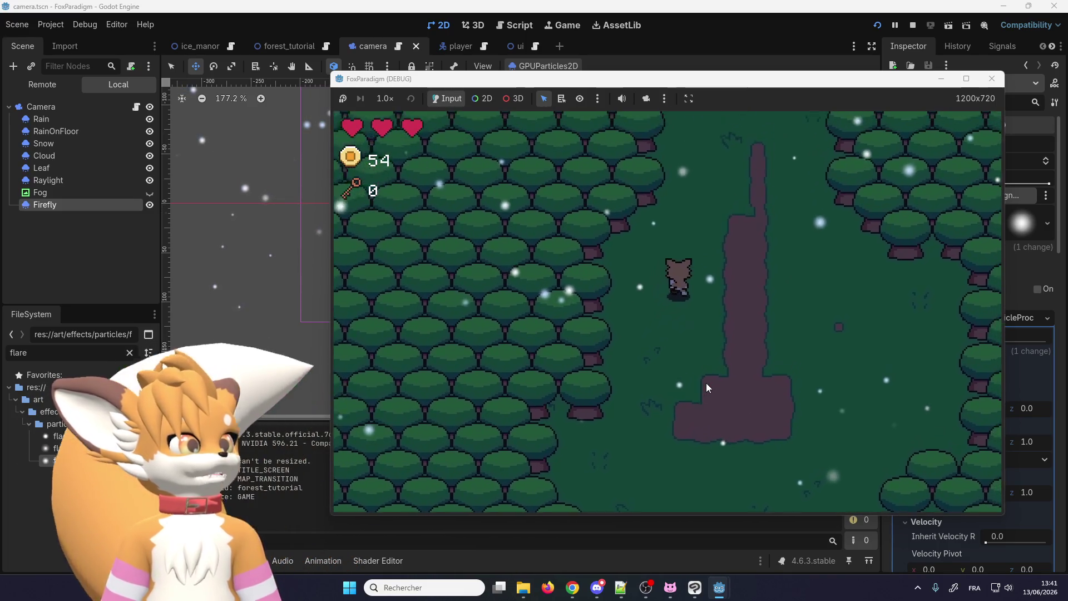
key(Up)
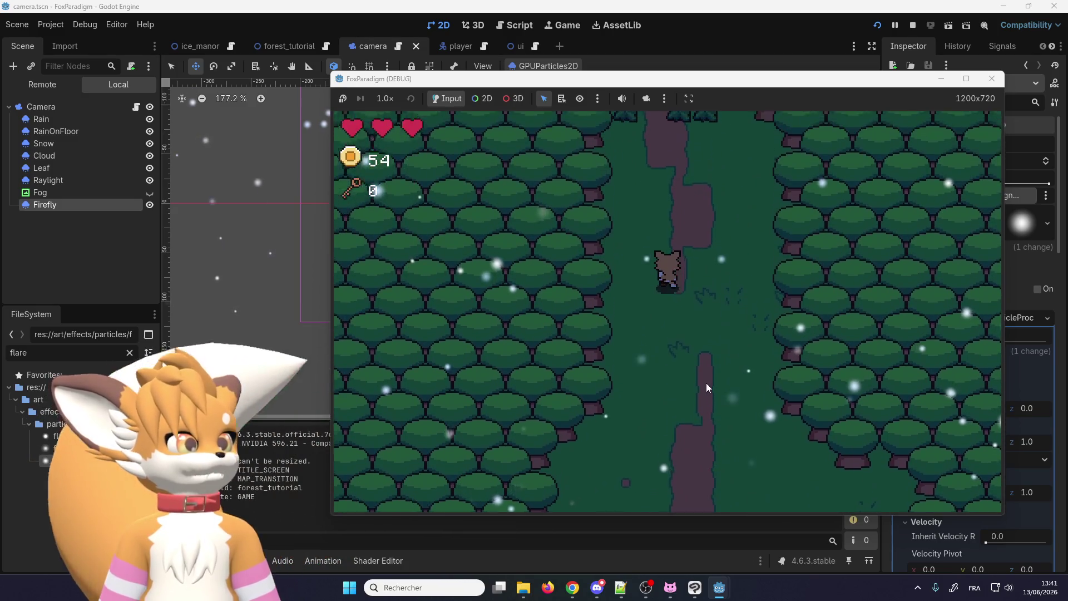
key(Up)
key(Down)
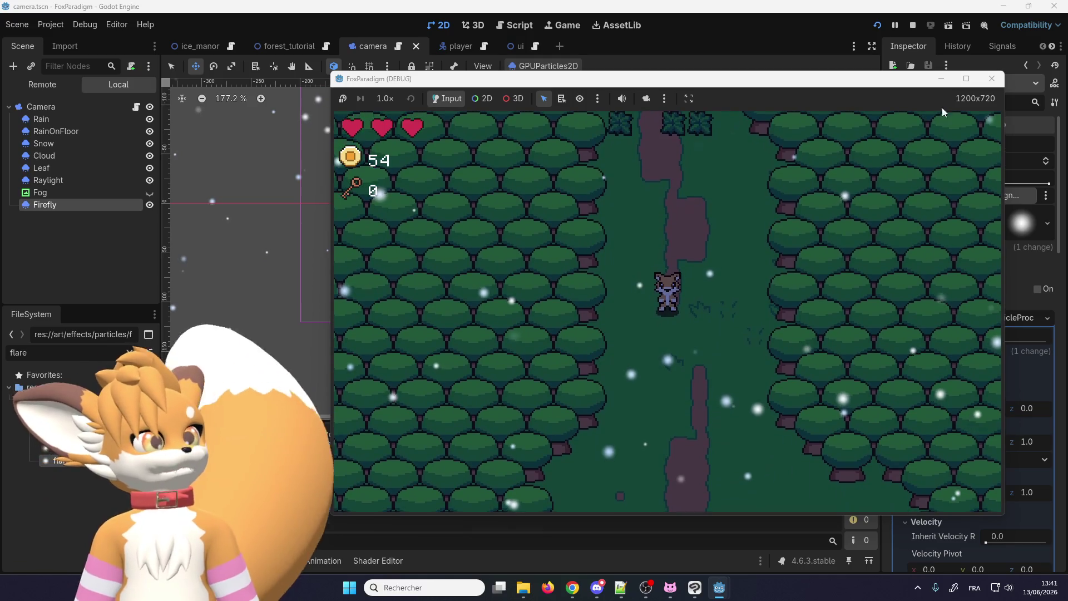
Stop the running game and bring the Firefly Color Curves gradient into view.
click(991, 78)
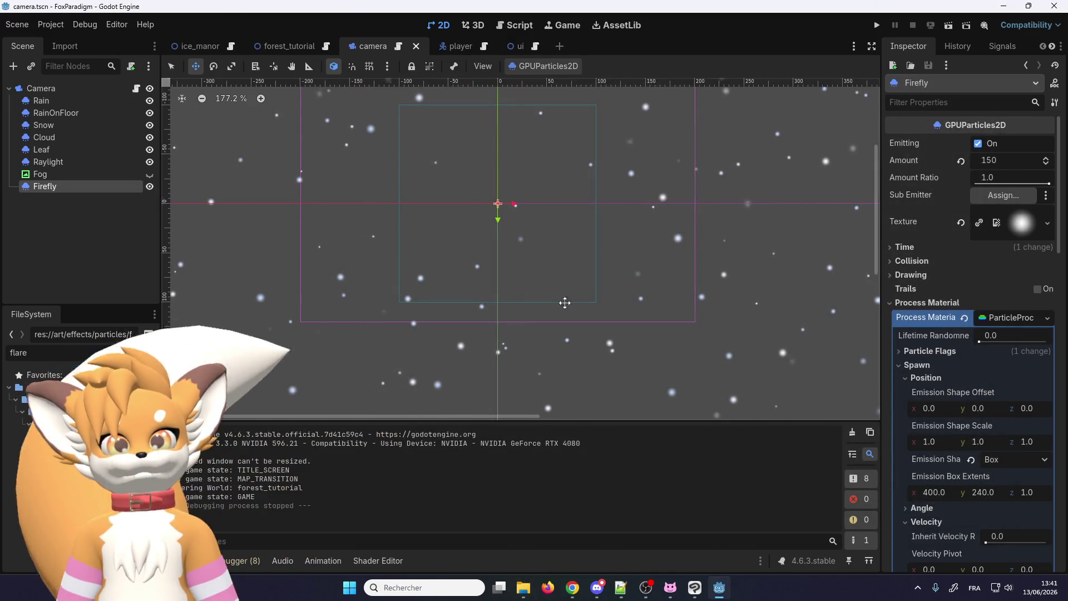
scroll(926, 299, down, 10)
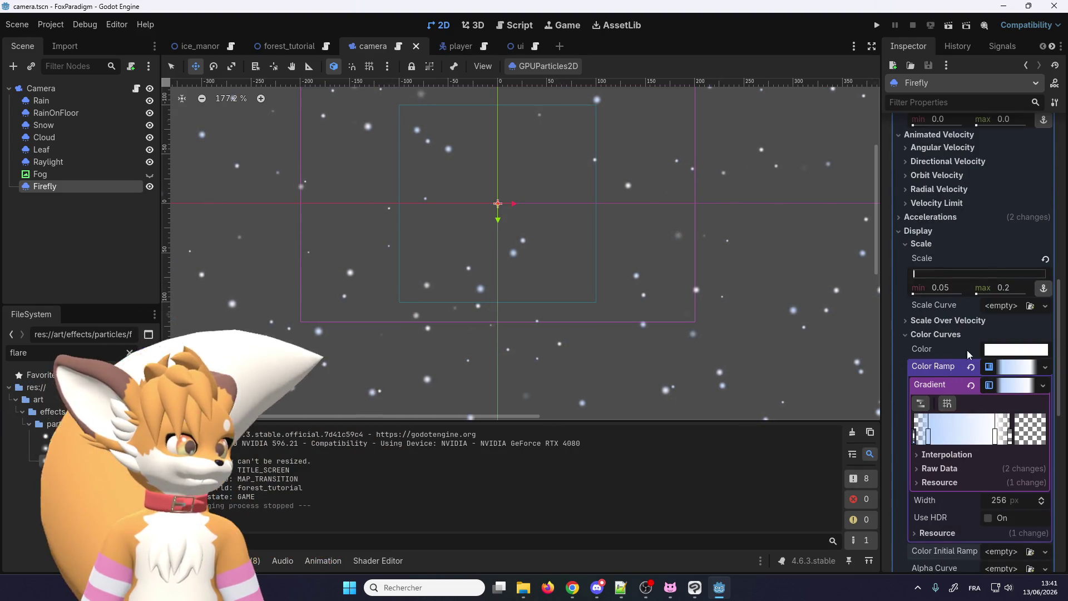
mouse_move(997, 354)
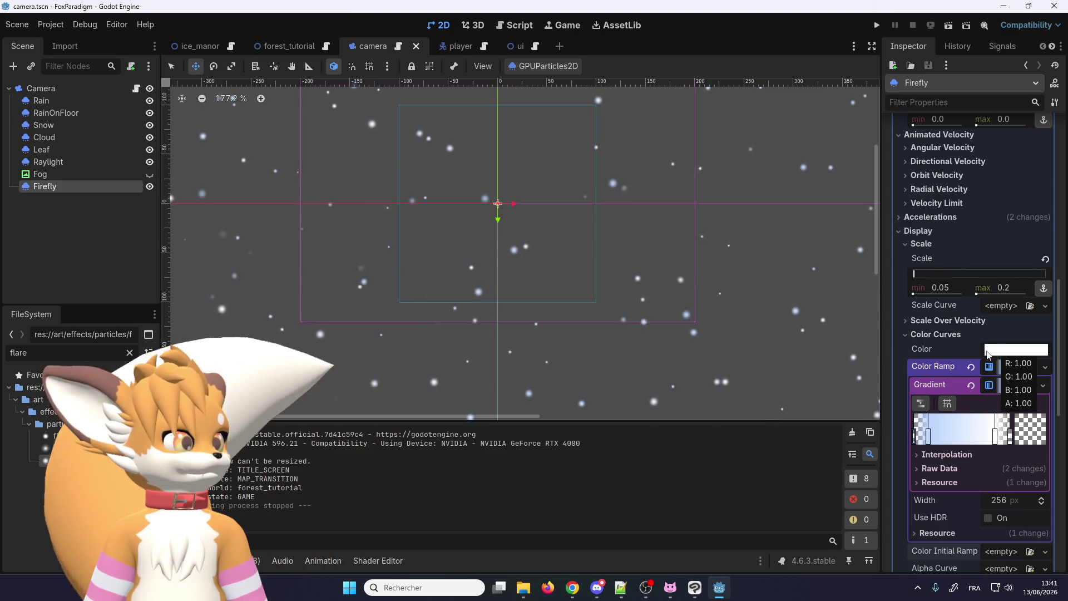
mouse_move(946, 354)
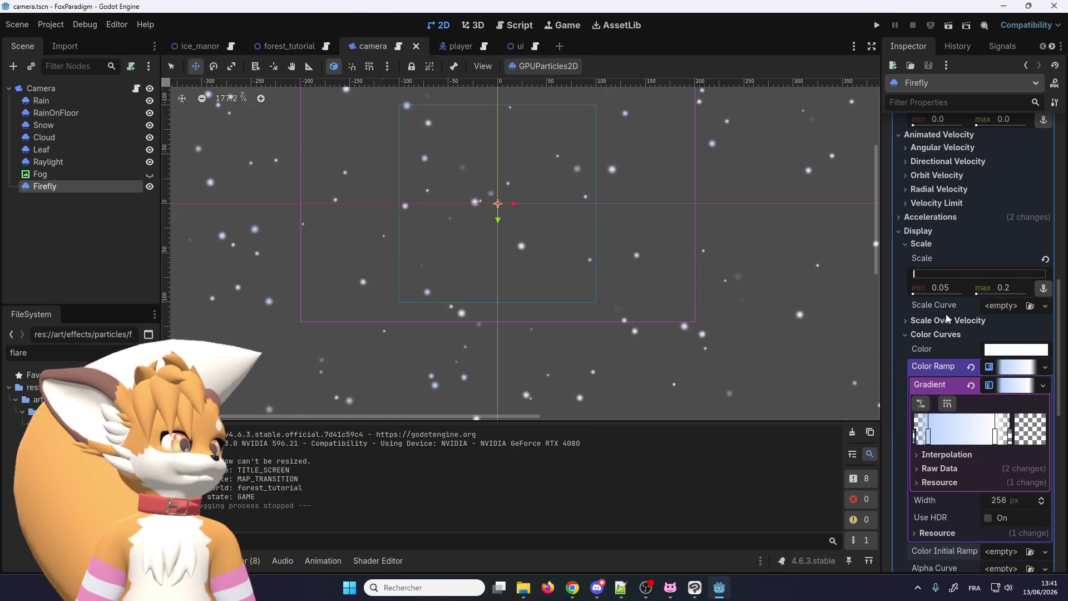
scroll(956, 337, up, 3)
scroll(956, 337, down, 2)
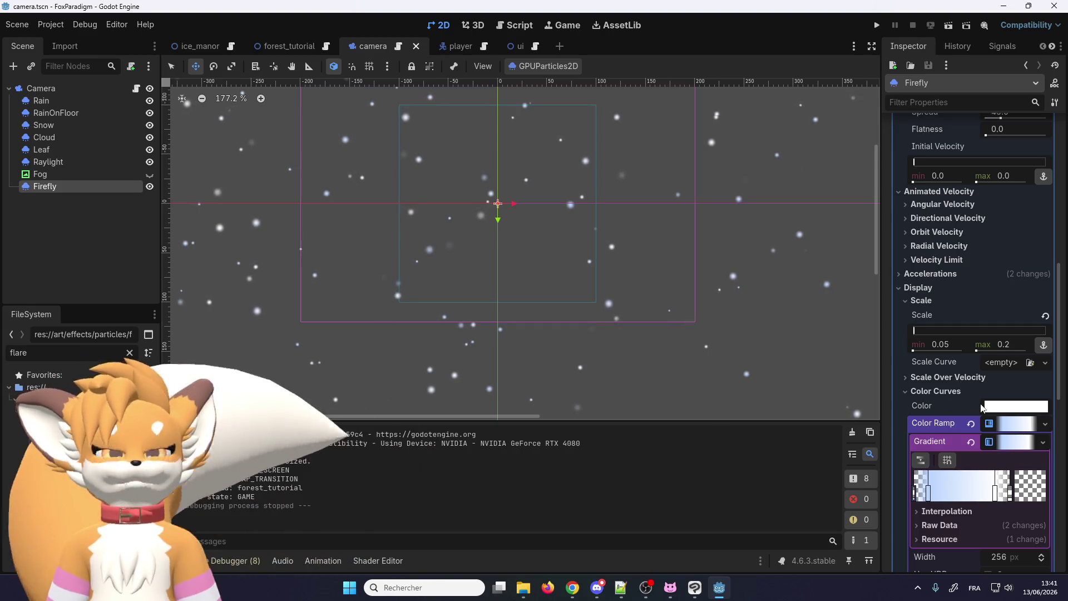
scroll(972, 409, down, 3)
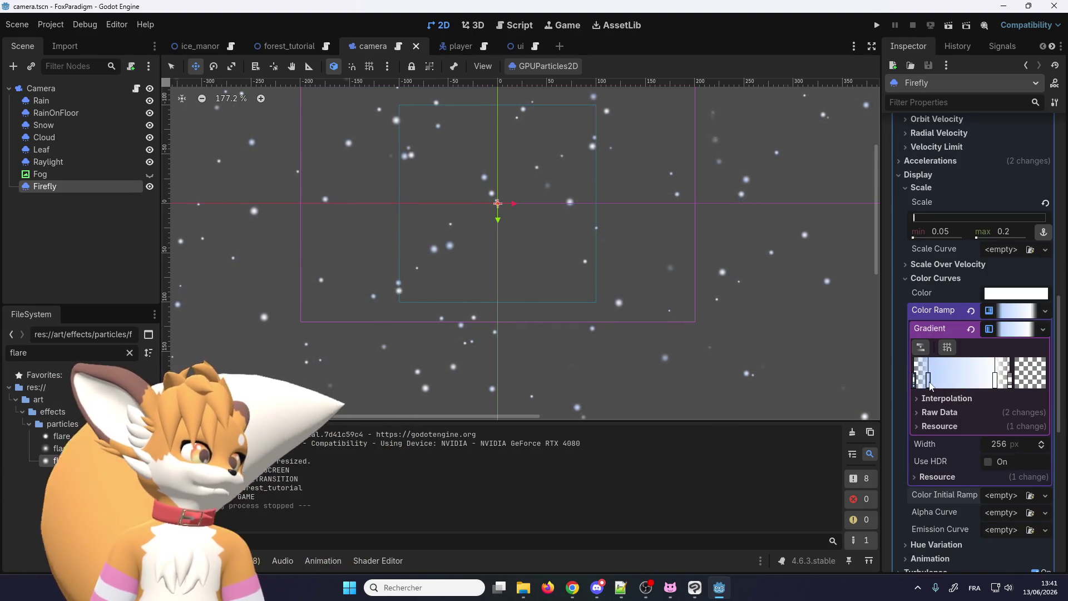
Deepen the gradient's first stop to blue 6aa5ff, then save and relaunch the game.
double_click(929, 383)
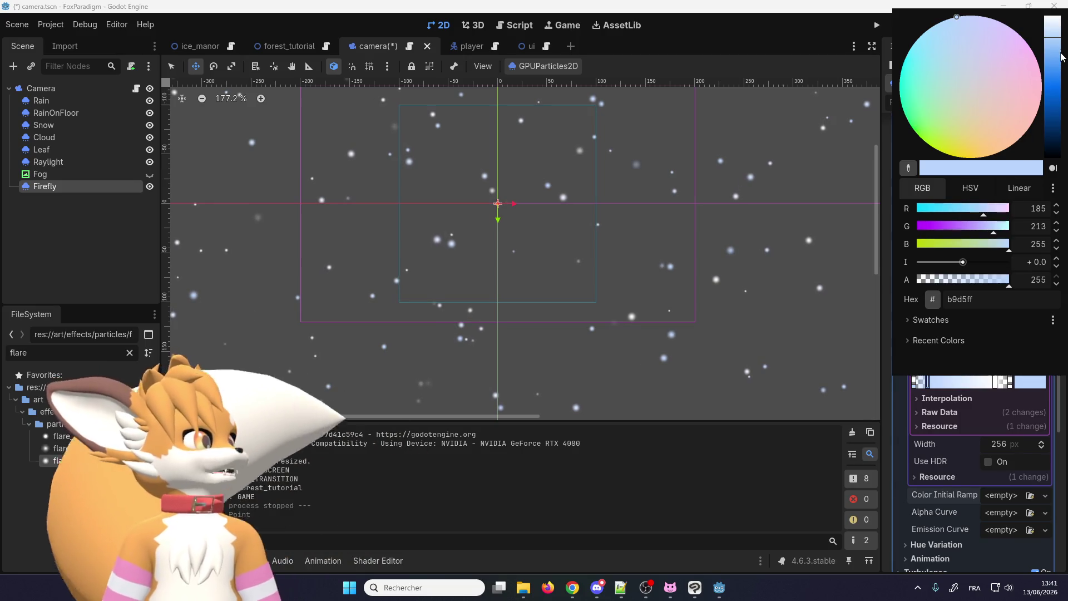
drag(1056, 54, 1055, 65)
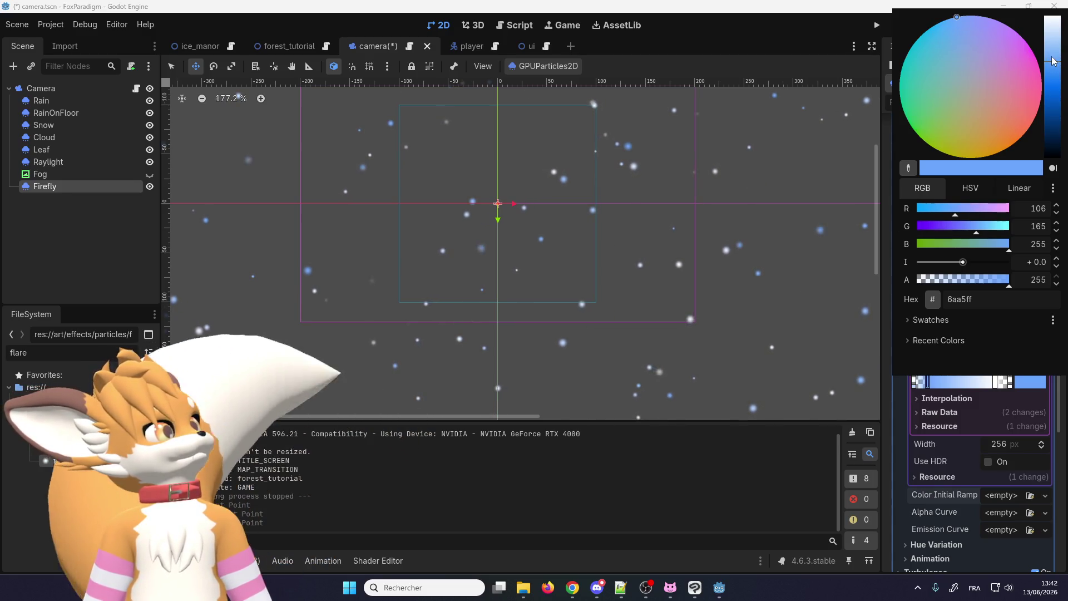
drag(1053, 61, 1054, 63)
click(772, 27)
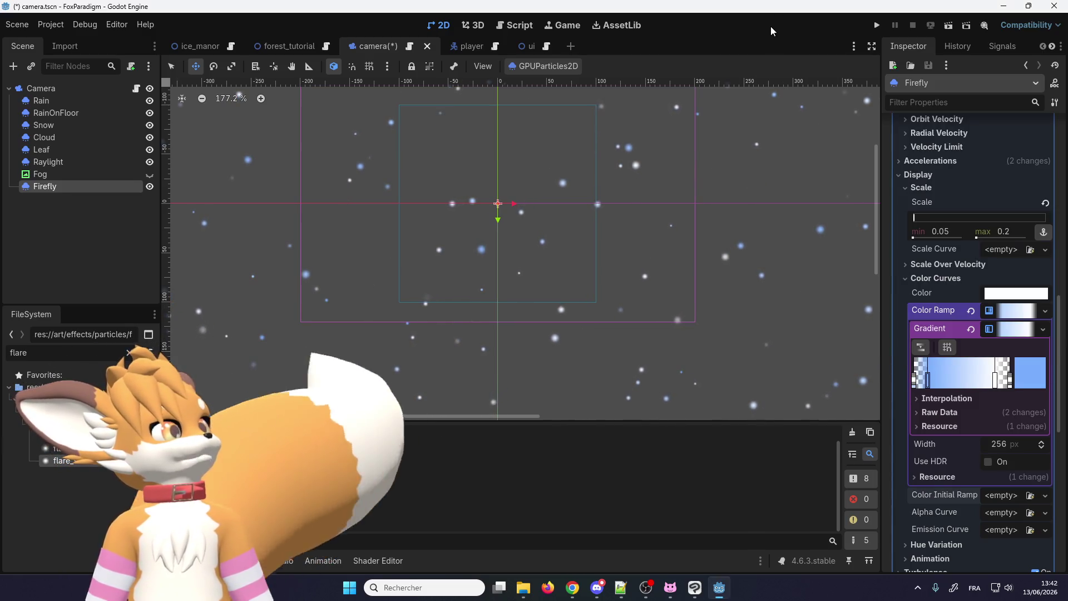
click(877, 25)
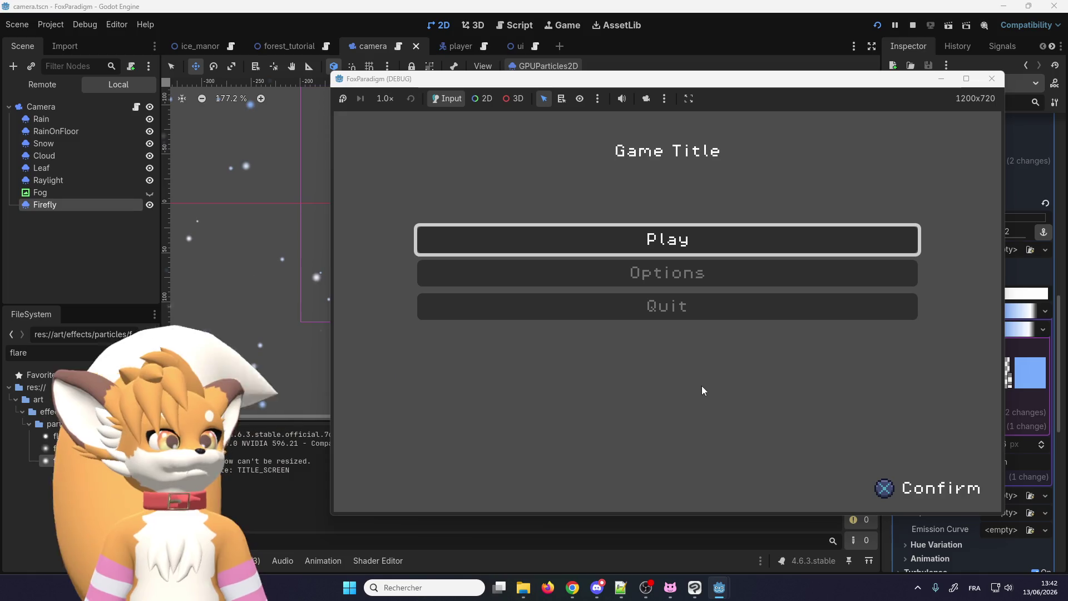
Enter the forest level and walk the fox down, left and back onto the path.
key(Return)
key(Return)
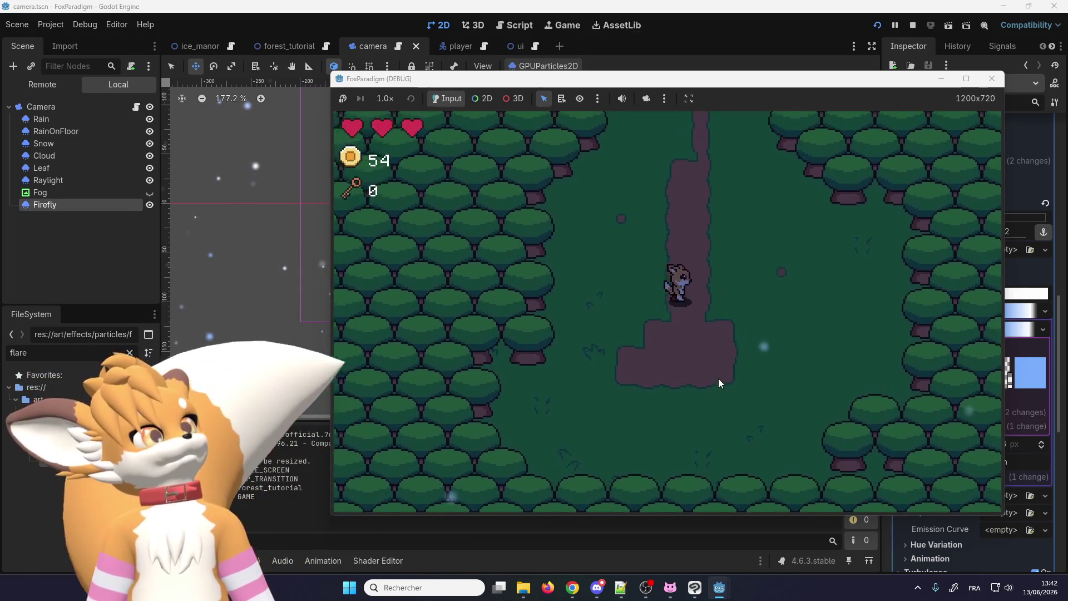
key(Down)
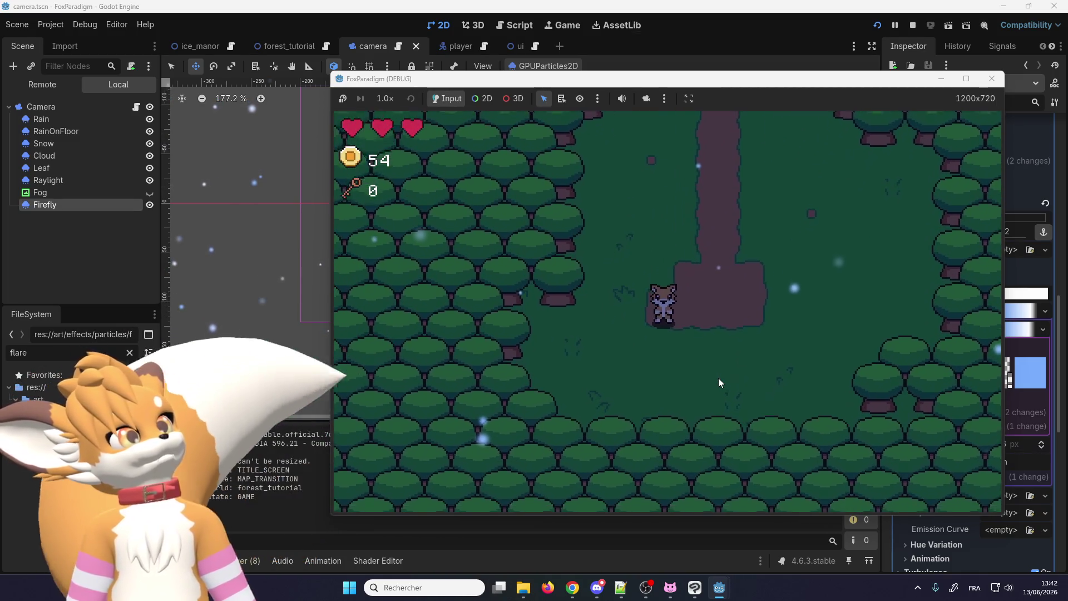
key(Up)
key(Left)
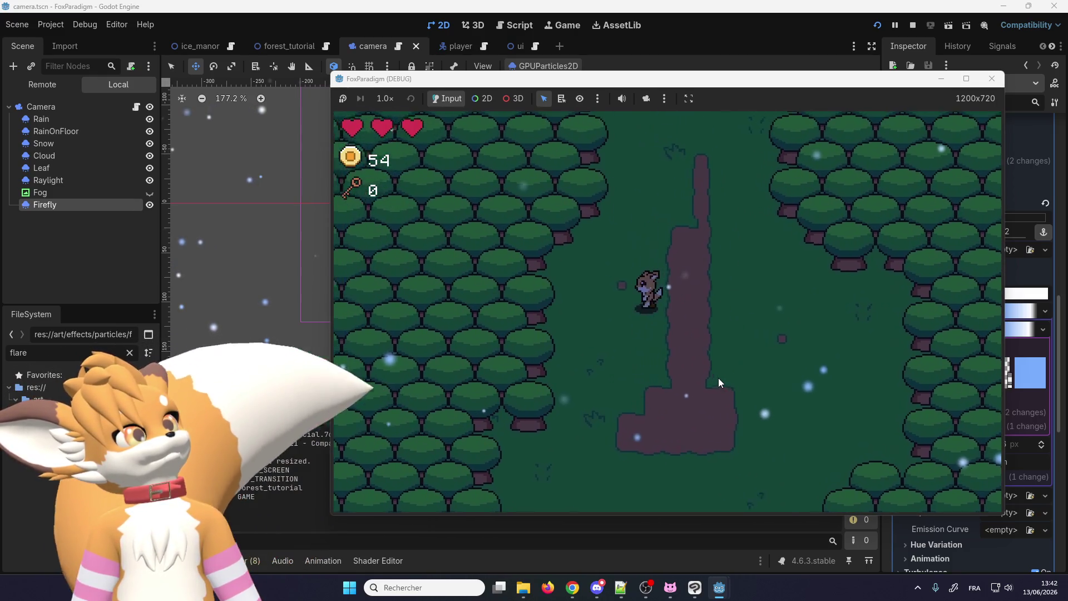
key(Down)
key(Right)
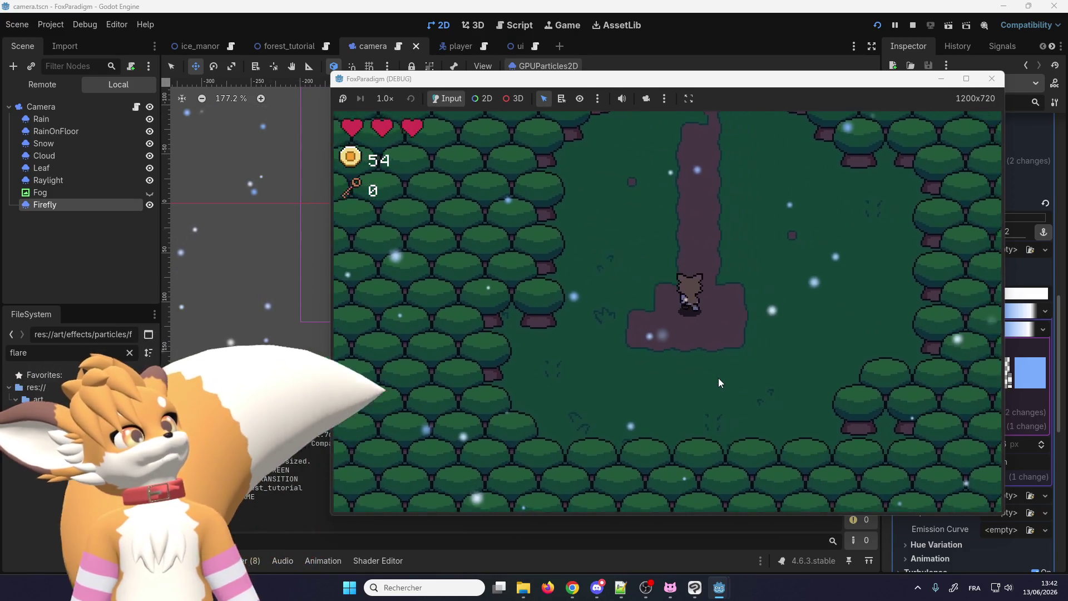
Walk the fox up the path and through the clearing, swinging its weapon once.
key(Up)
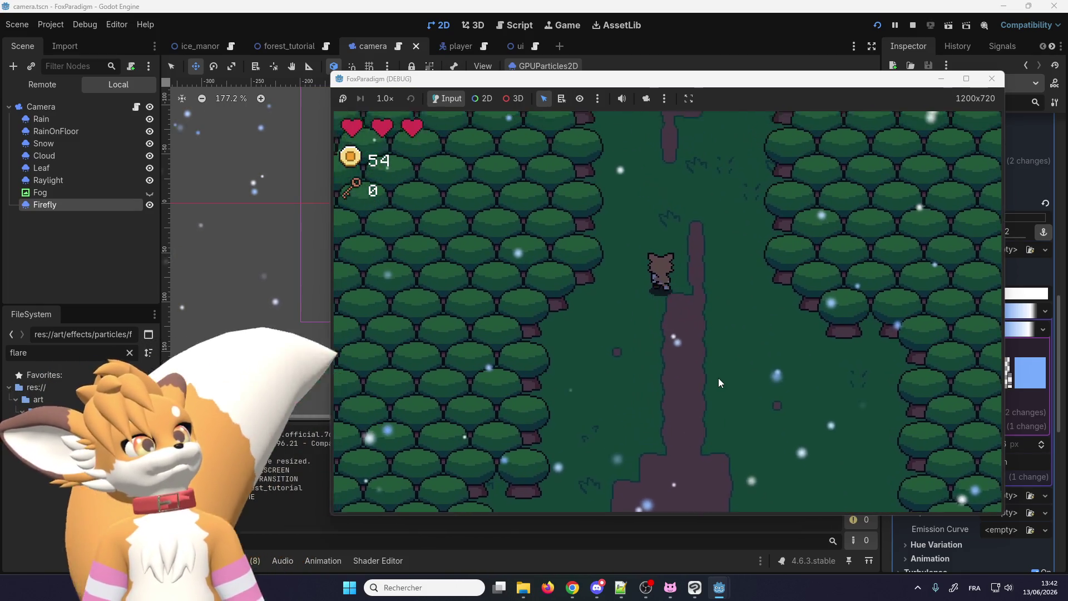
key(Up)
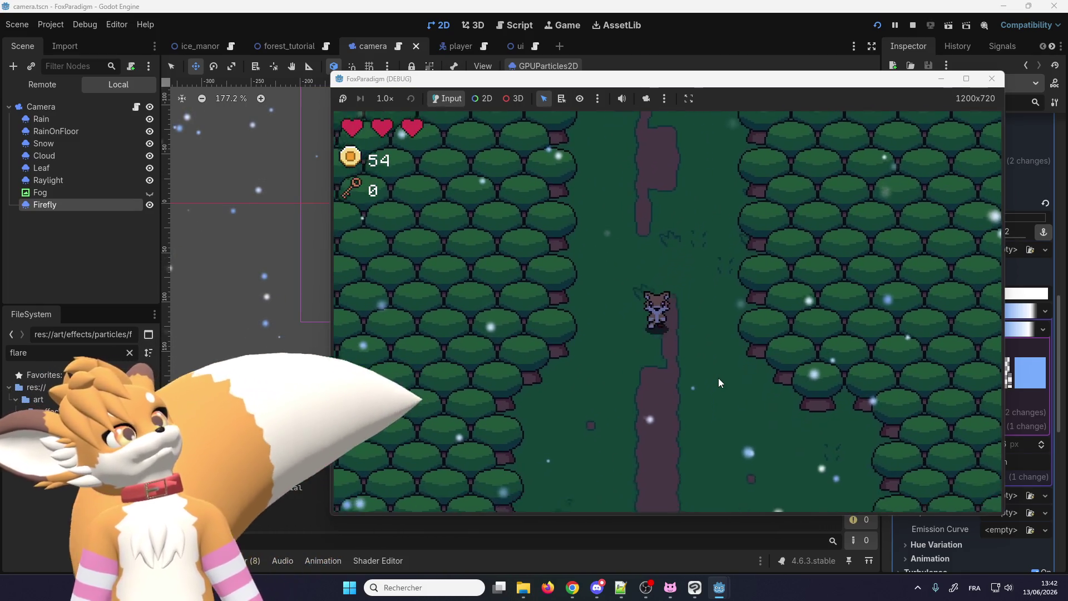
key(Down)
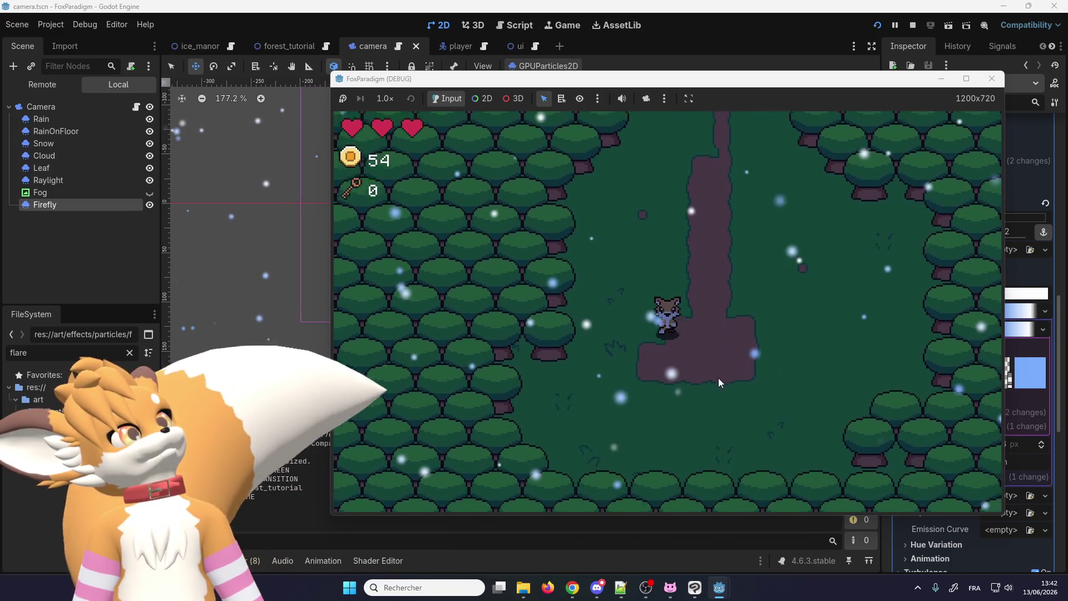
key(Right)
key(space)
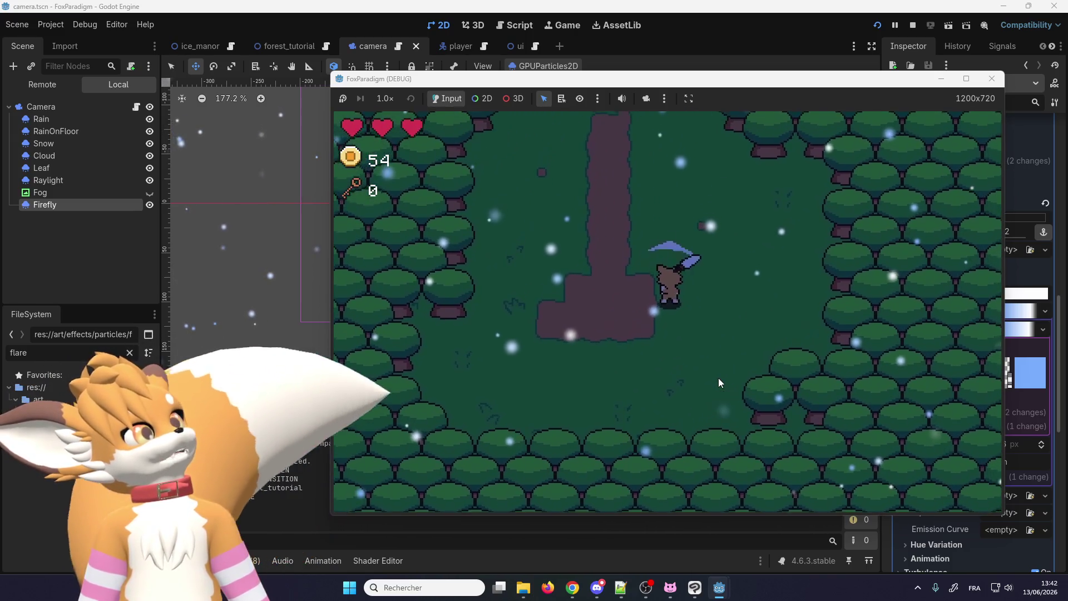
key(Left)
key(Up)
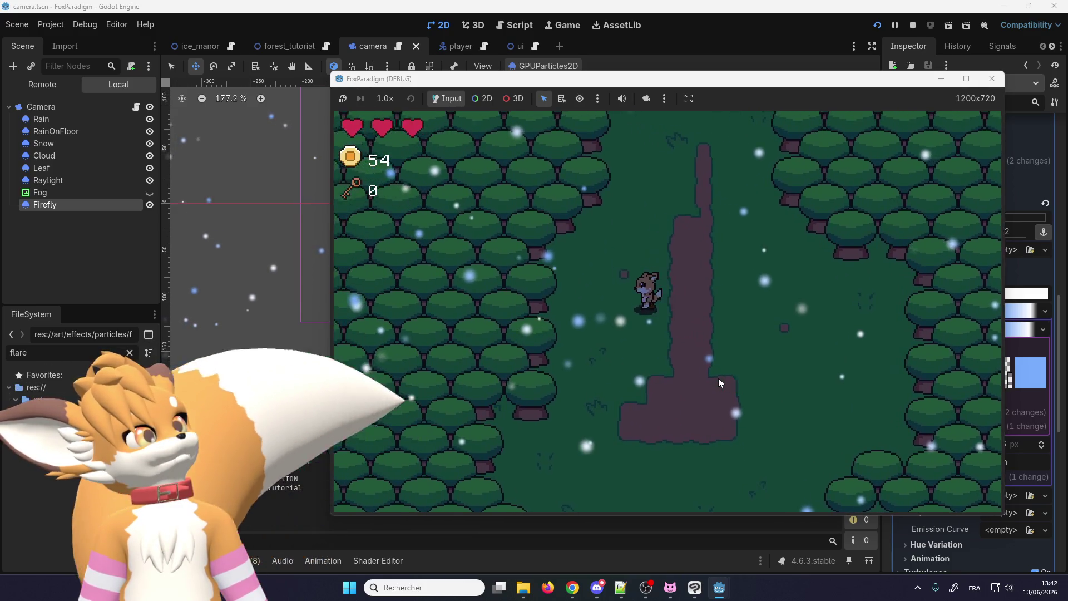
key(Left)
key(Up)
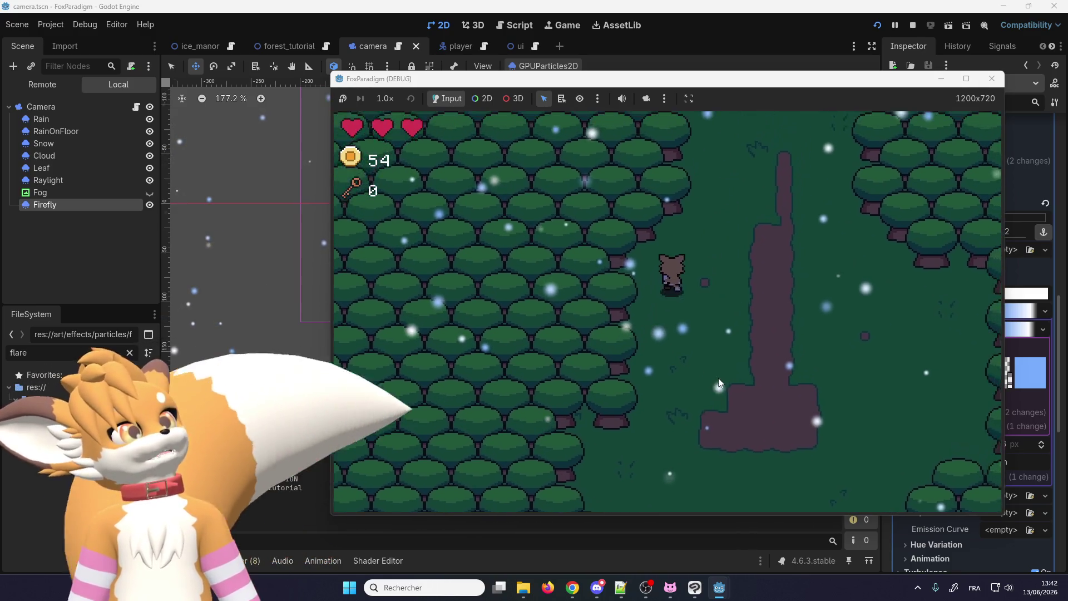
key(Right)
key(Up)
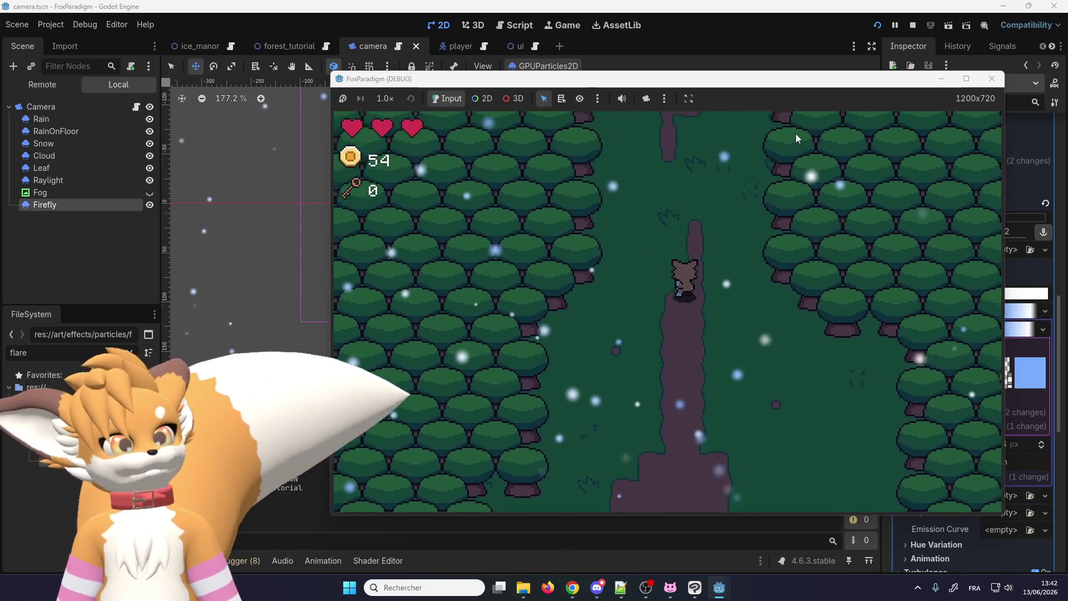
Stop the game, set the Firefly lifetime to 30 seconds, then save and relaunch.
click(992, 78)
scroll(947, 213, up, 10)
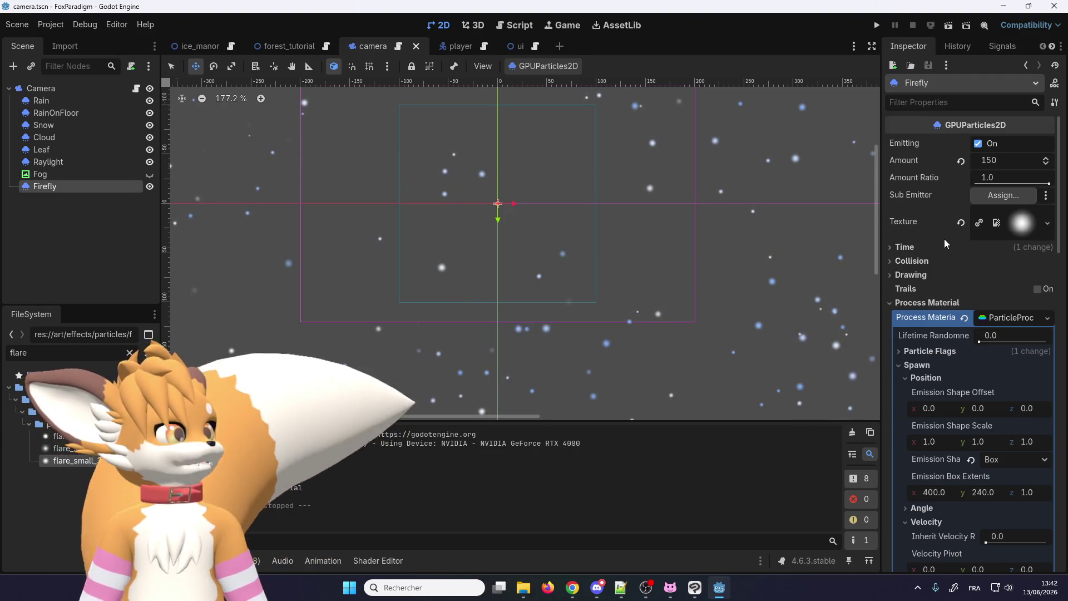
click(905, 247)
click(1022, 261)
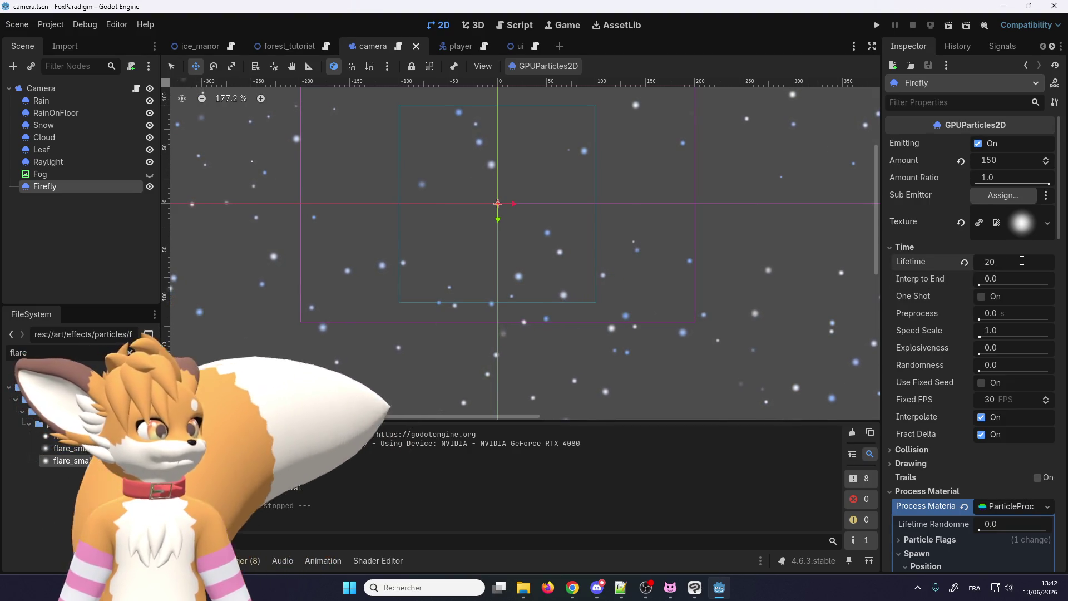
text(30)
key(Return)
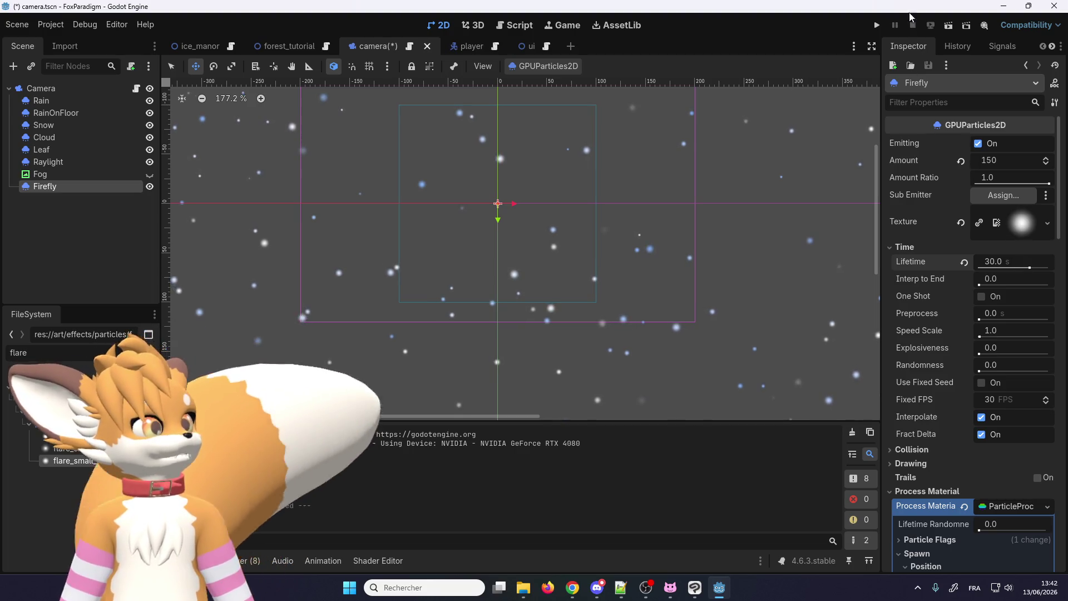
click(883, 25)
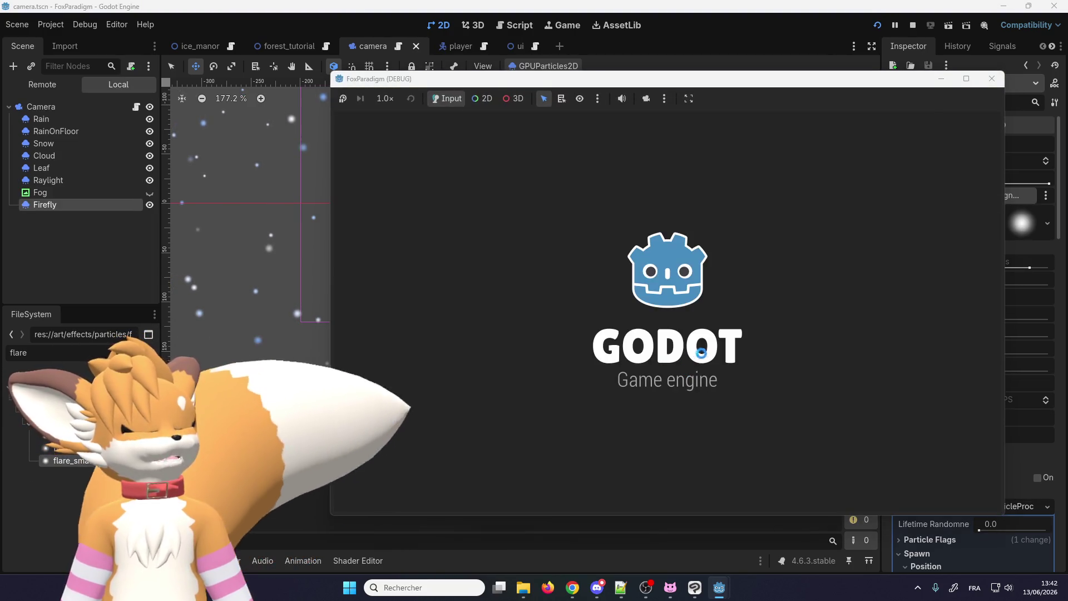
Enter the forest level and walk the fox right and up onto the dirt path.
key(Return)
key(Return)
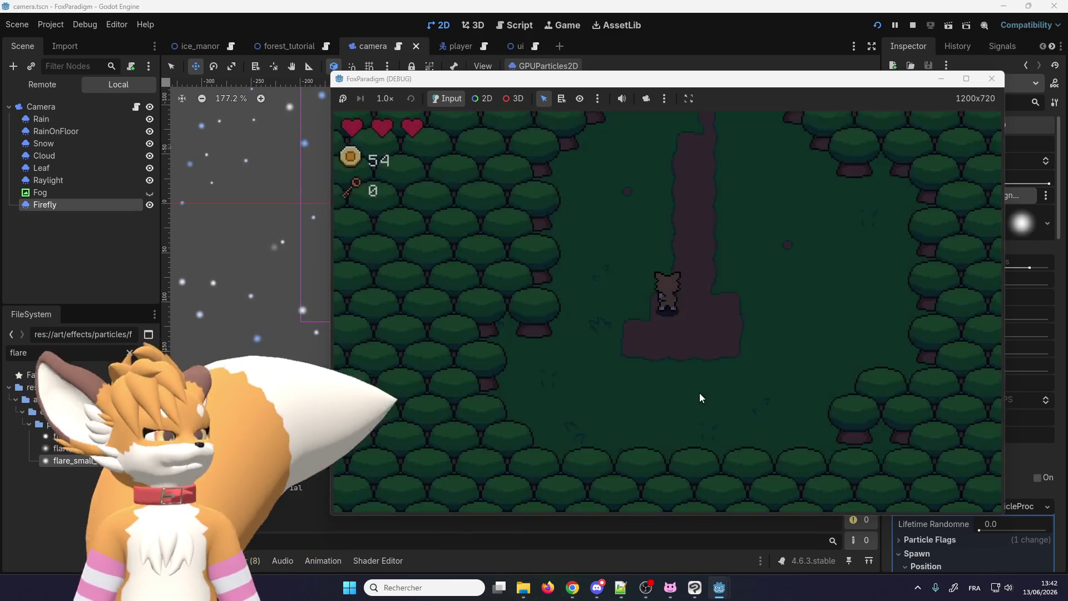
key(Up)
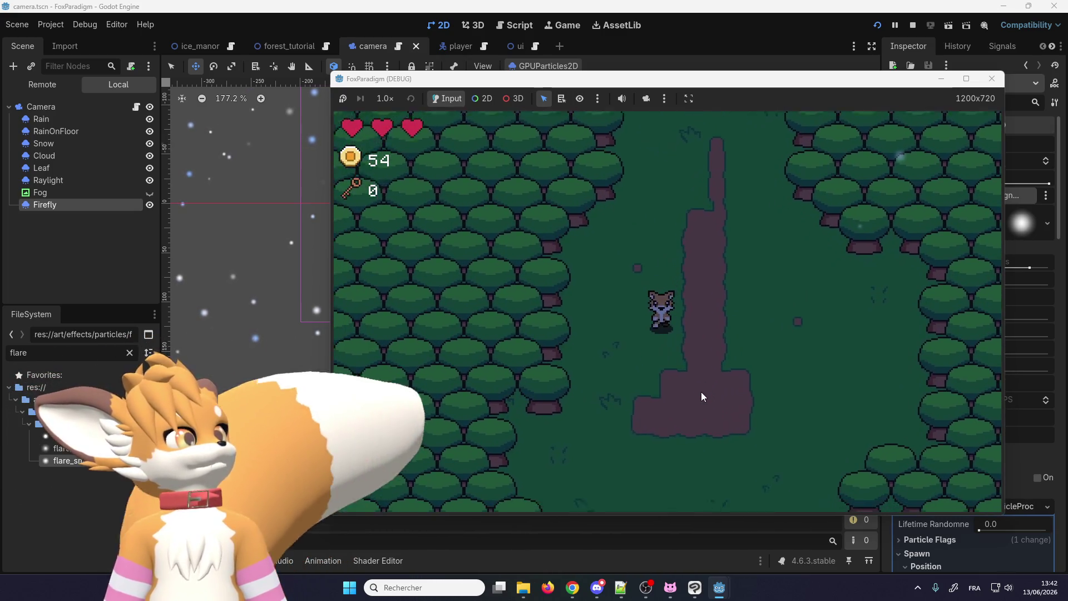
key(Down)
key(Right)
key(Up)
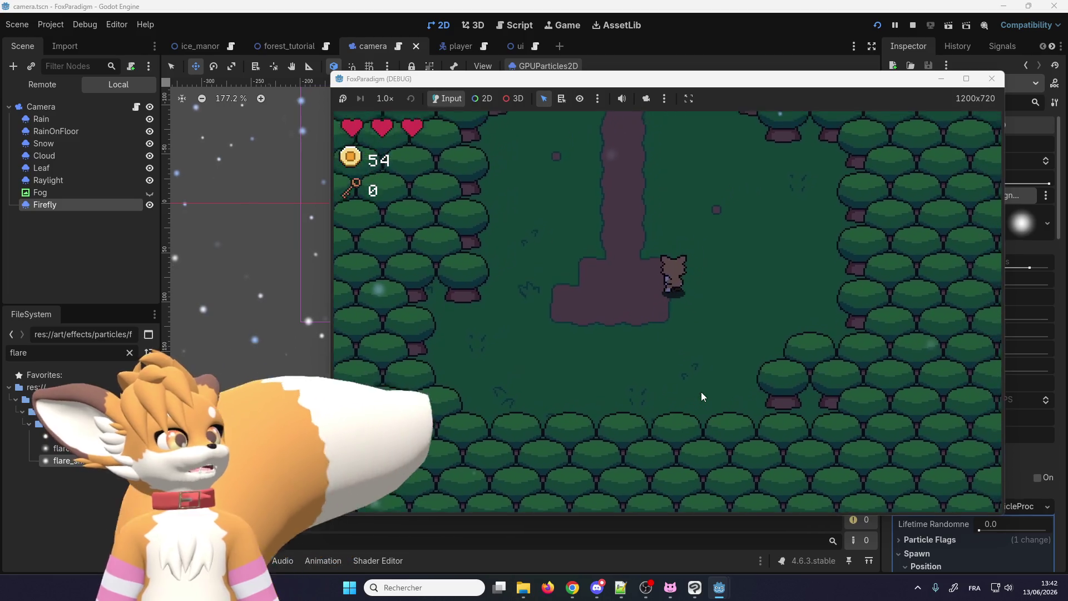
key(Up)
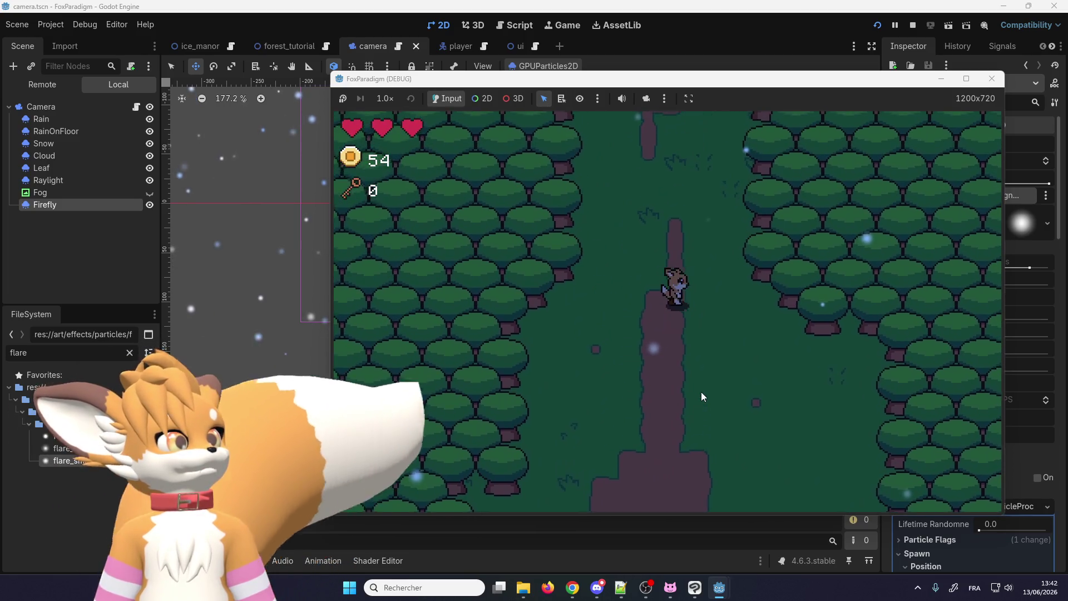
Wander the fox across the grass and up and down the path among the fireflies.
key(Right)
key(Left)
key(Up)
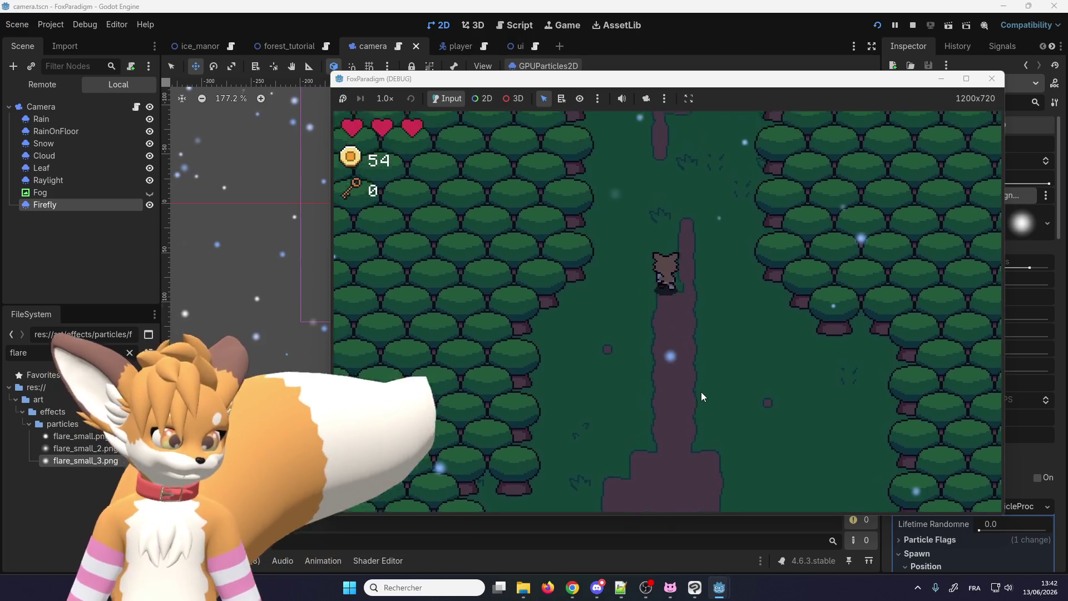
key(Up)
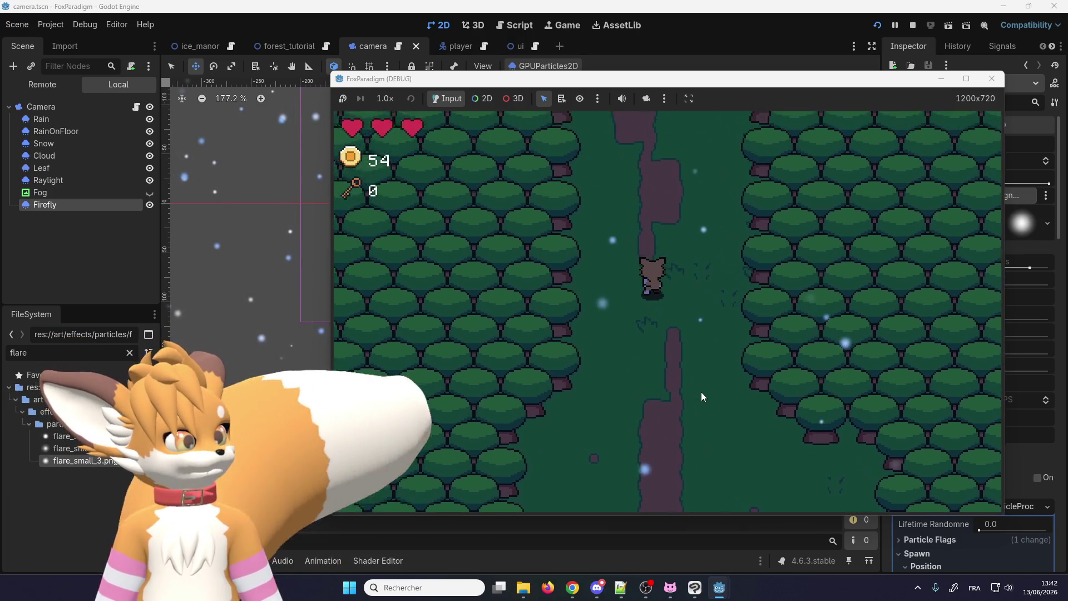
key(Right)
key(Down)
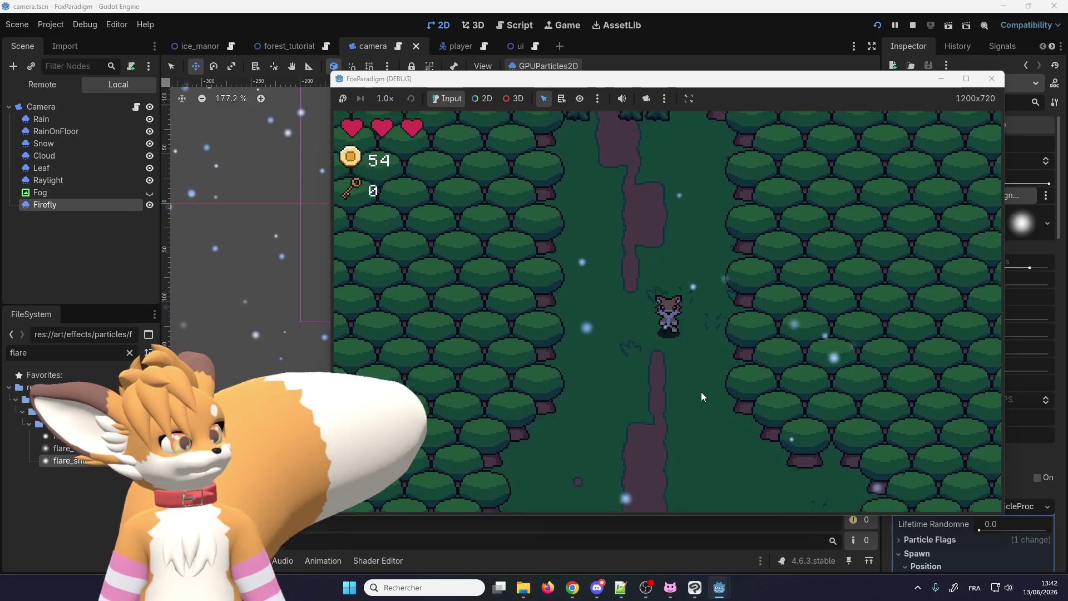
key(Left)
key(Up)
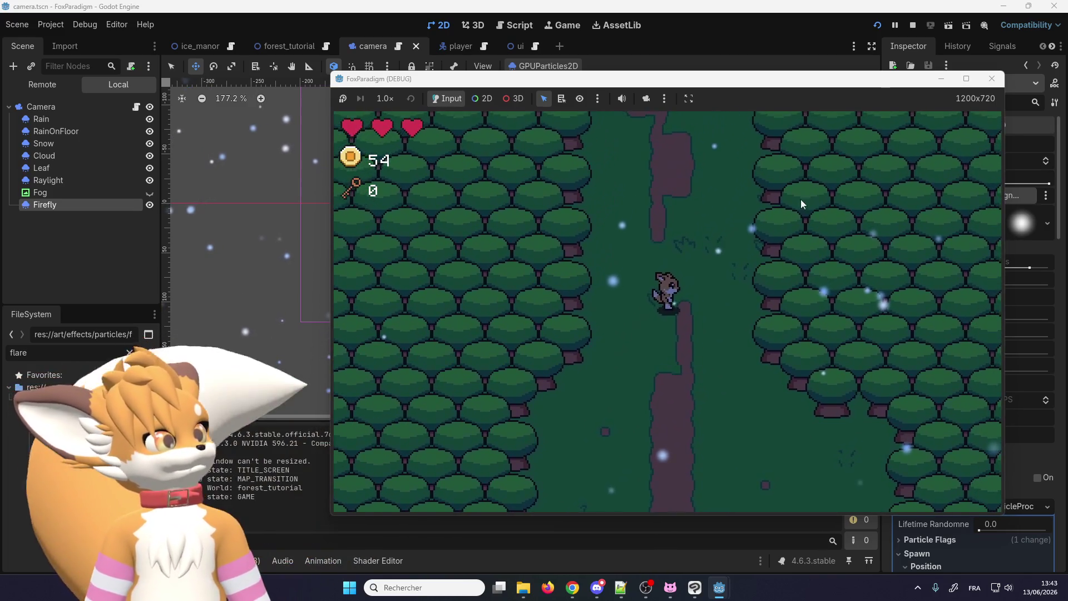
key(Down)
Quit the game, nudge a Firefly colour ramp stop slightly right, then save and relaunch.
key(F8)
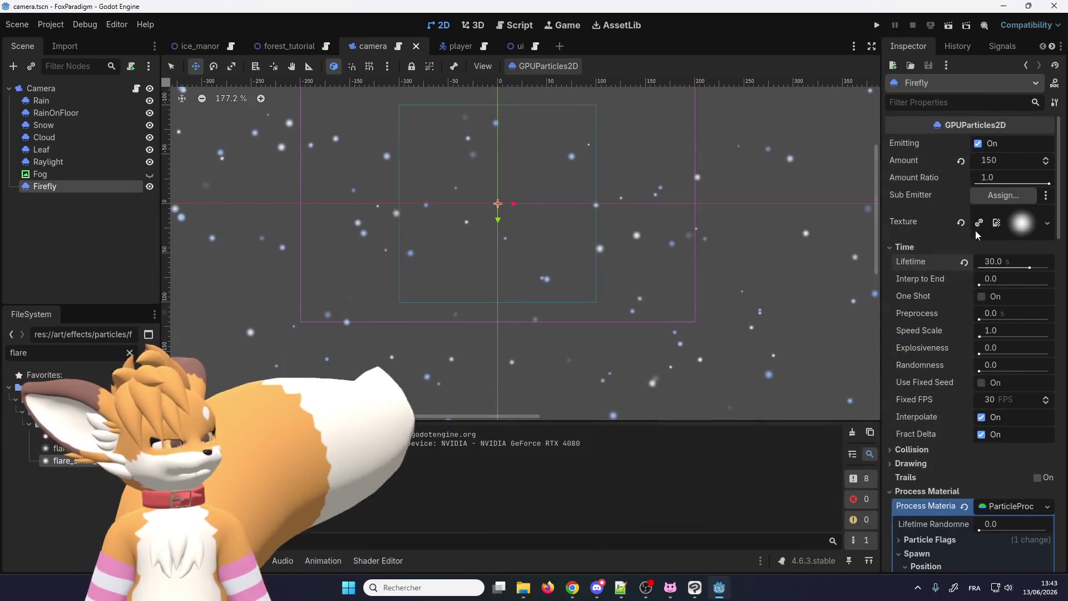
scroll(928, 356, down, 15)
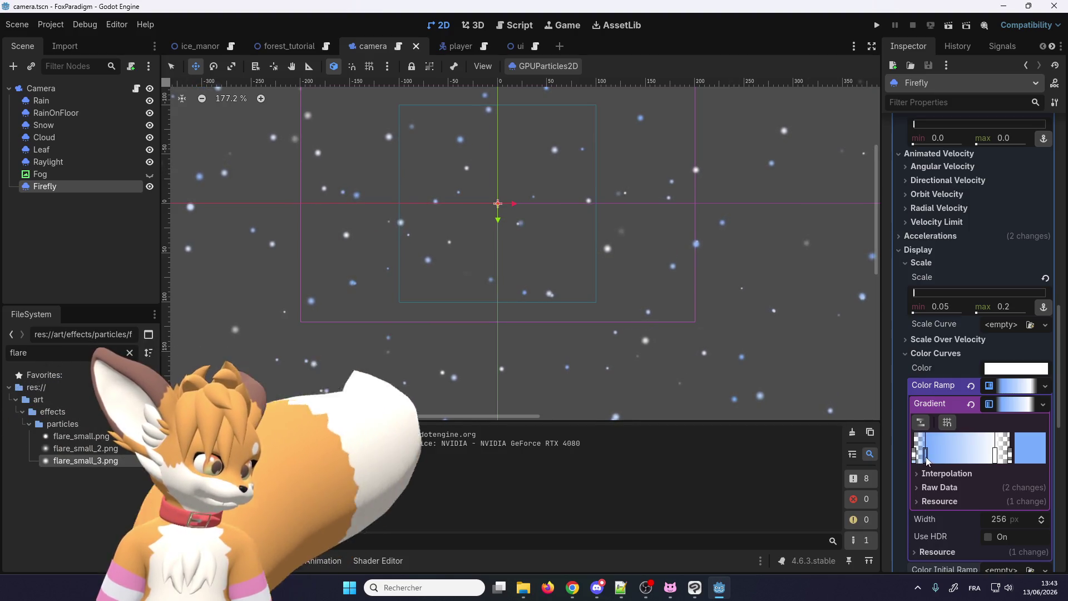
click(926, 460)
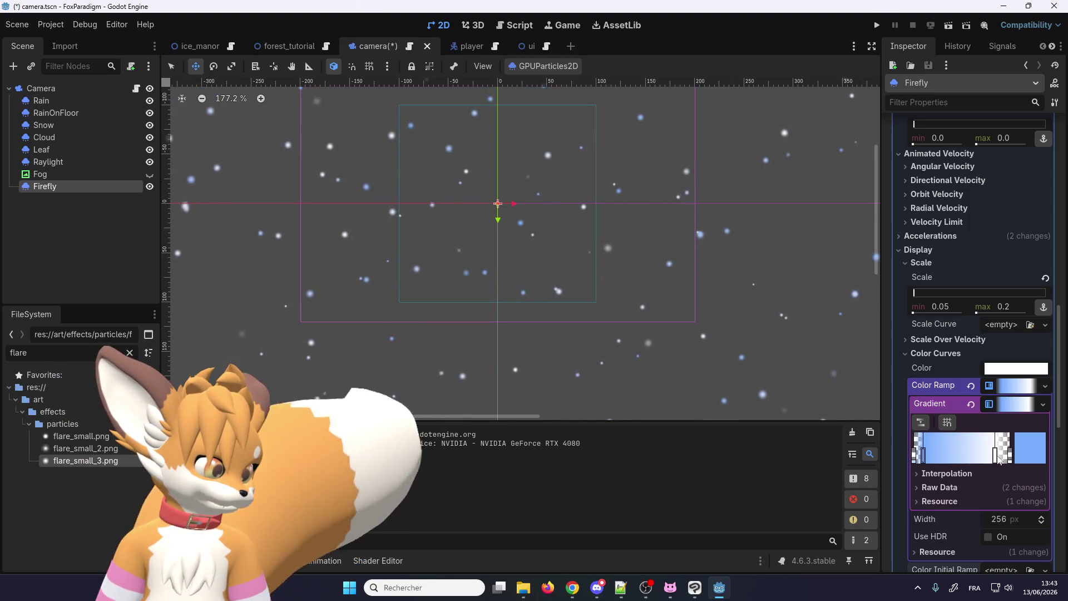
drag(996, 459, 1000, 461)
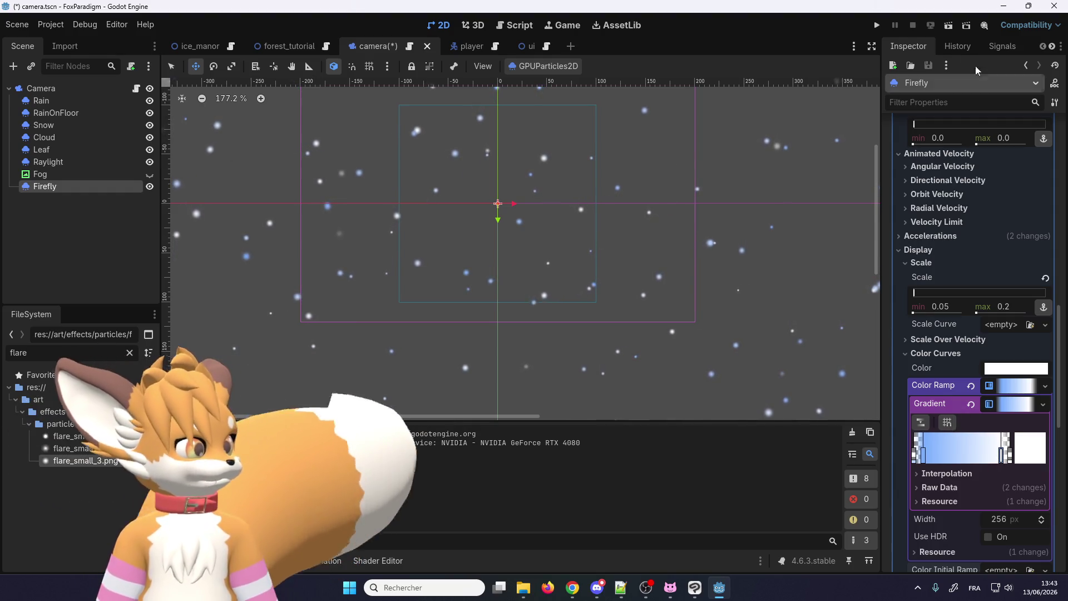
click(877, 25)
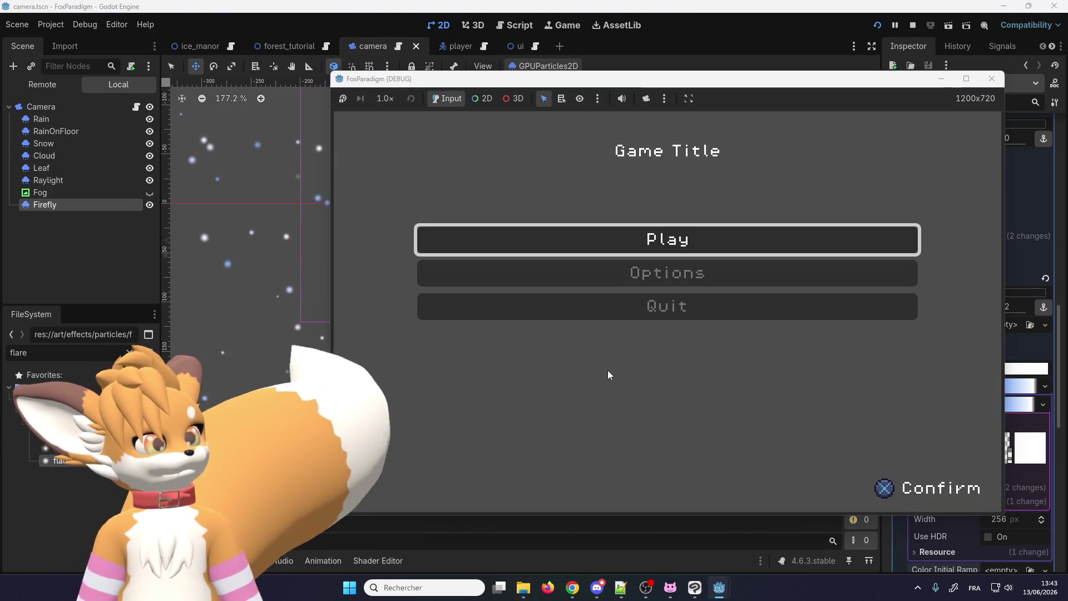
Enter the forest level and walk the fox up the path past the bushes and signpost.
key(Return)
key(Return)
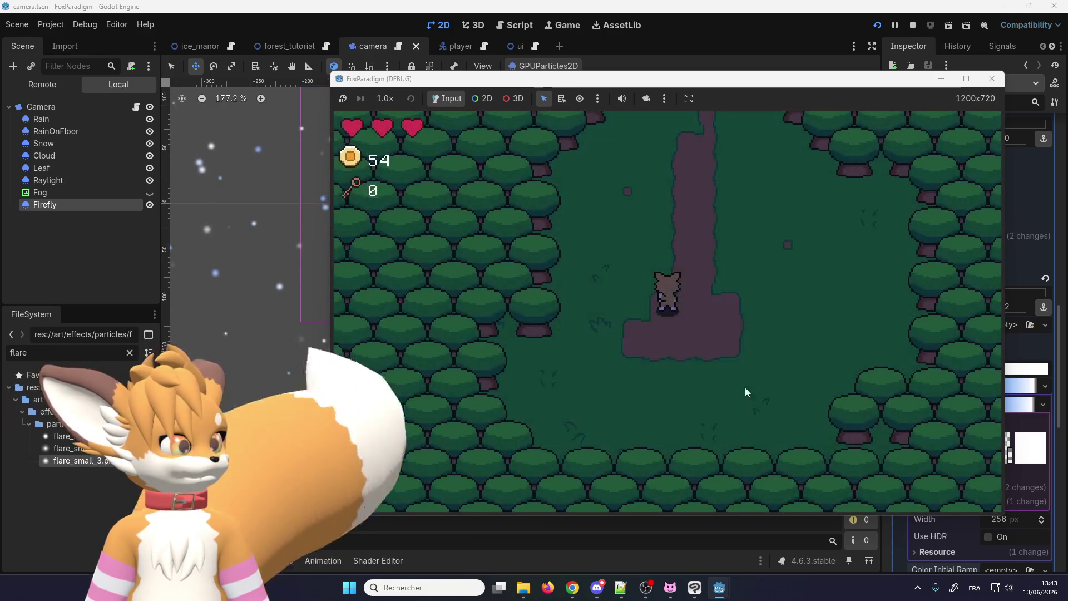
click(1027, 432)
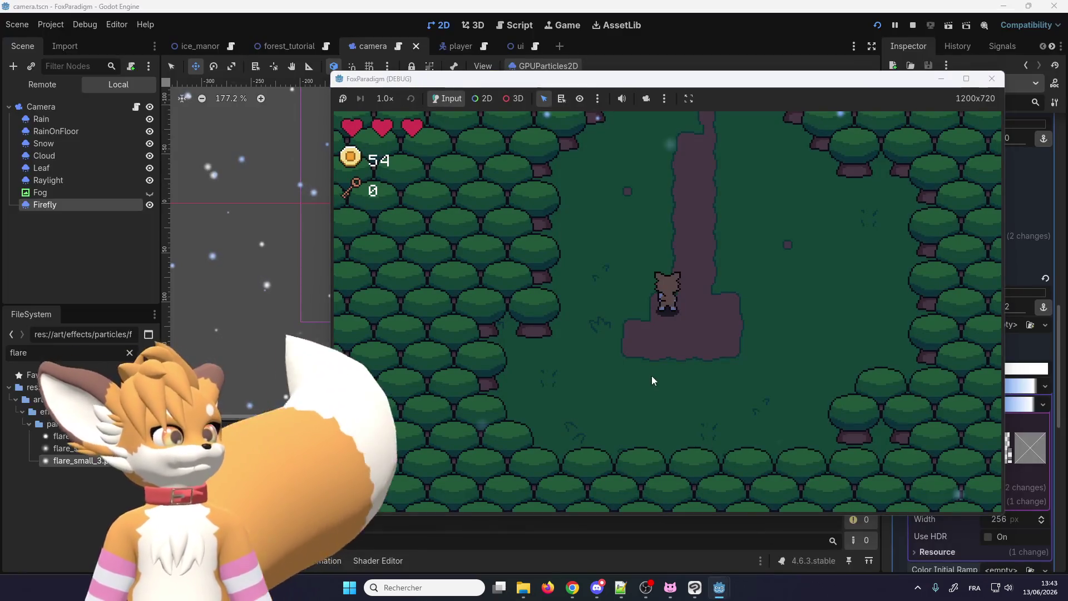
key(Up)
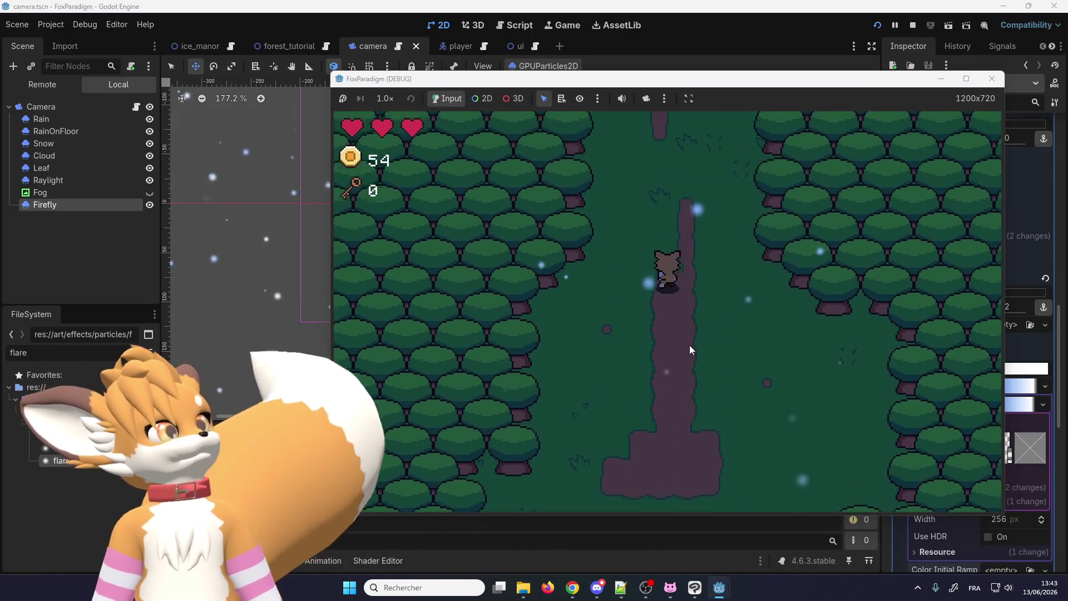
key(Up)
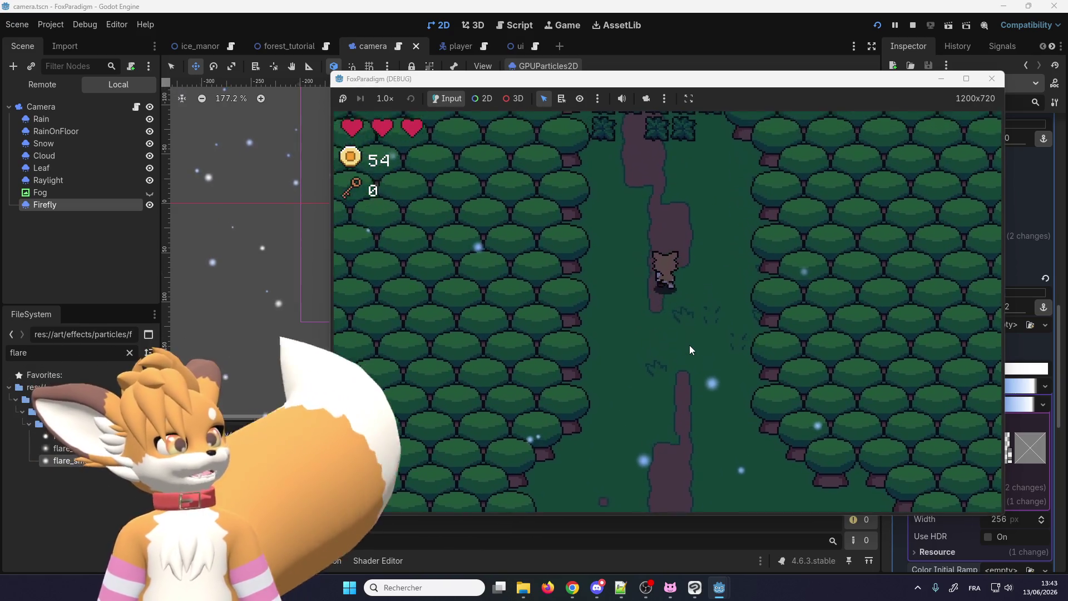
key(Up)
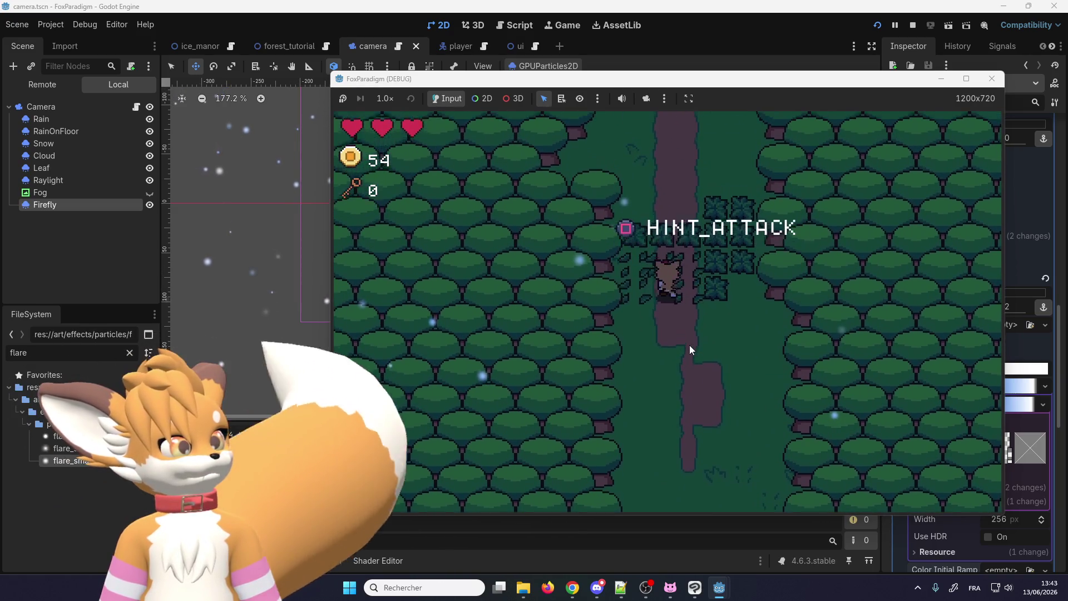
key(Up)
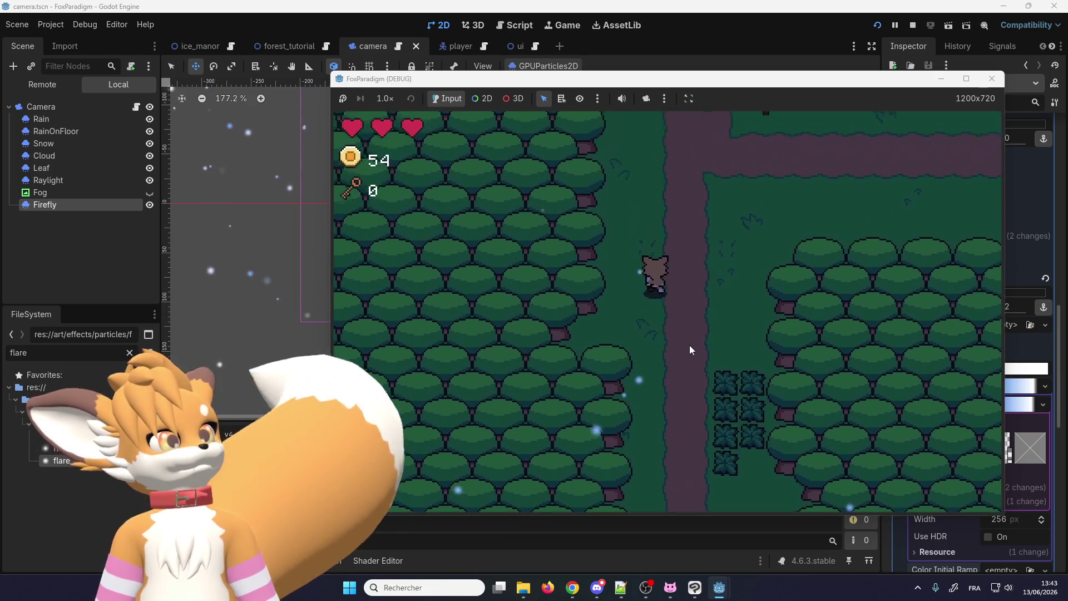
key(Up)
key(Right)
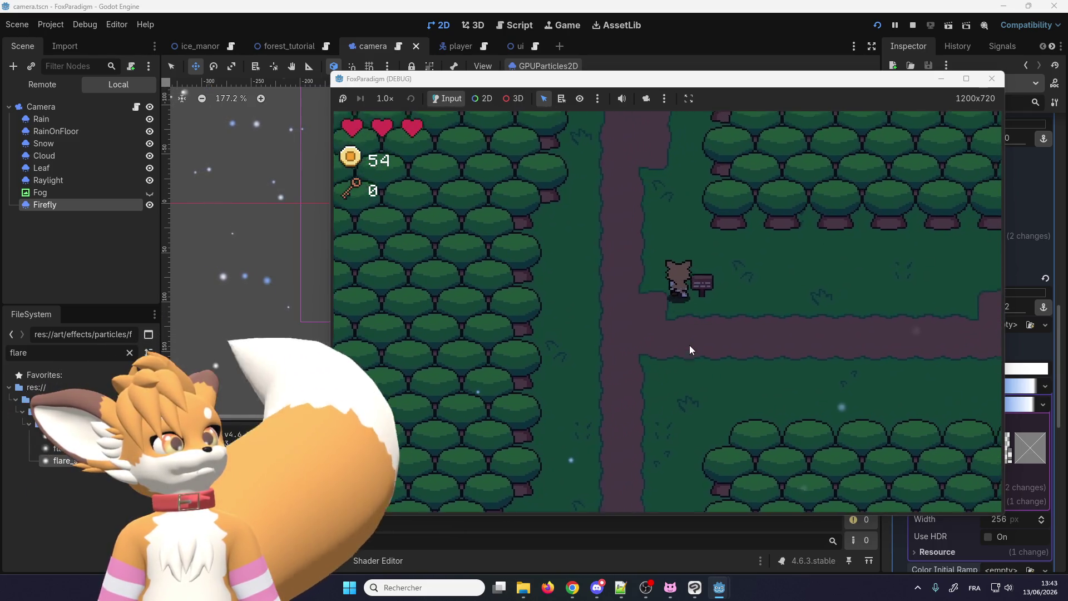
key(Up)
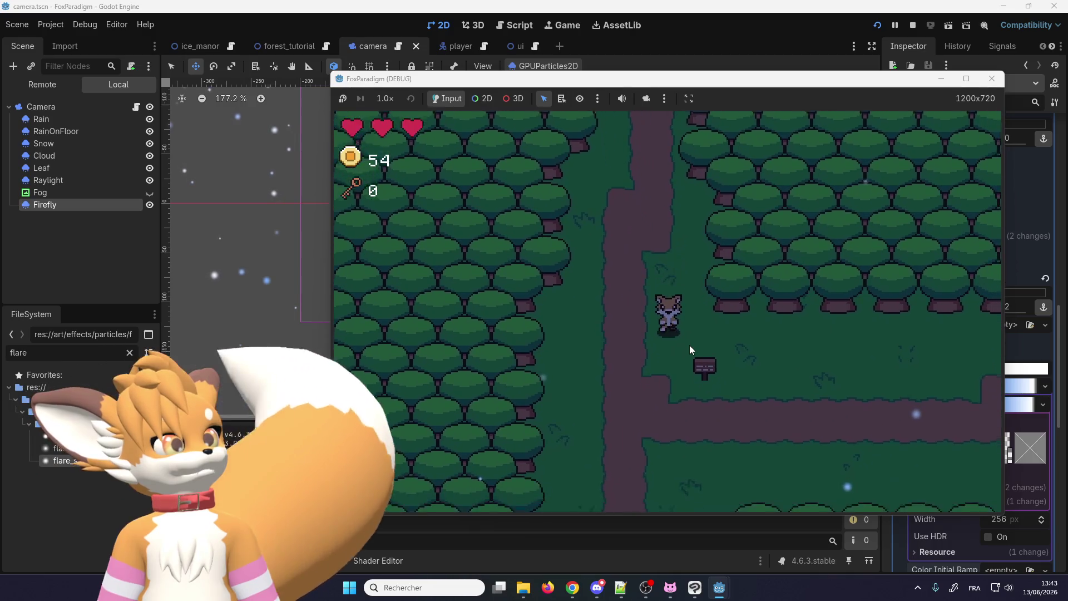
Walk the fox back down the main path toward the clearing.
key(Left)
key(Up)
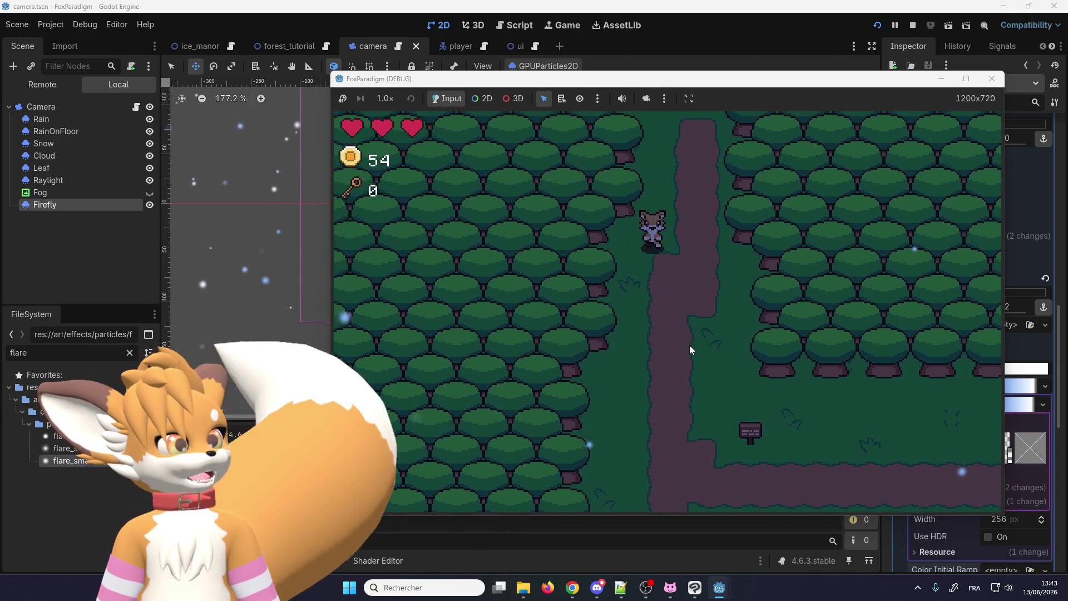
key(Down)
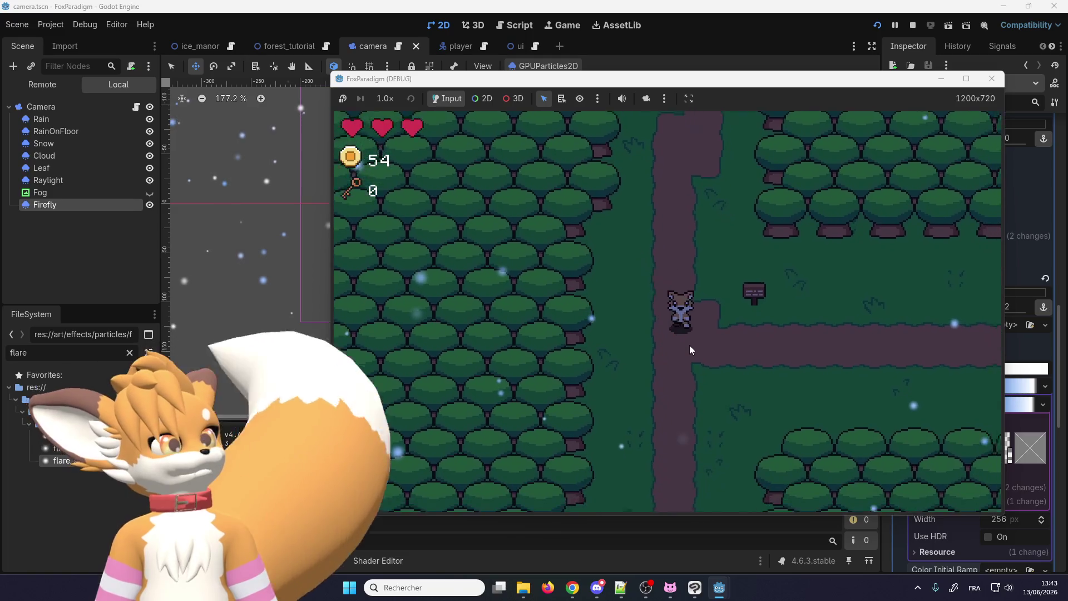
key(Down)
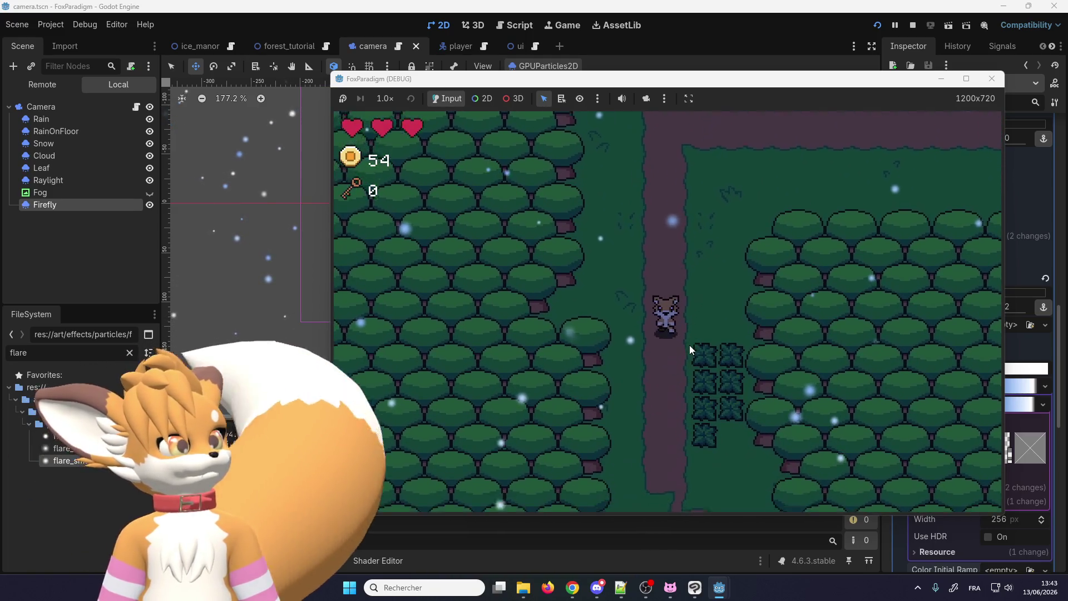
key(Down)
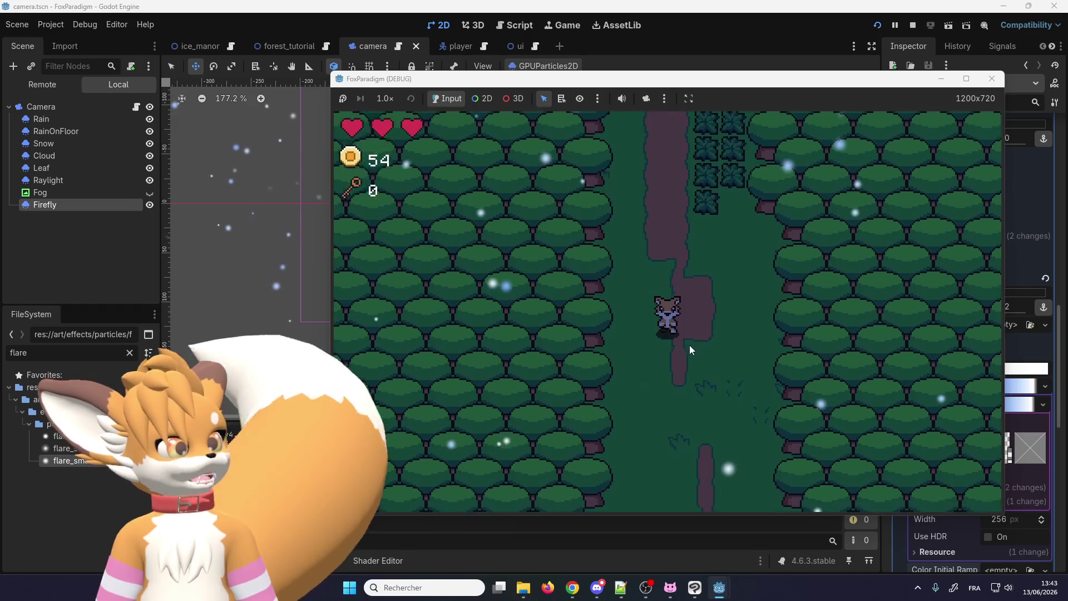
key(Down)
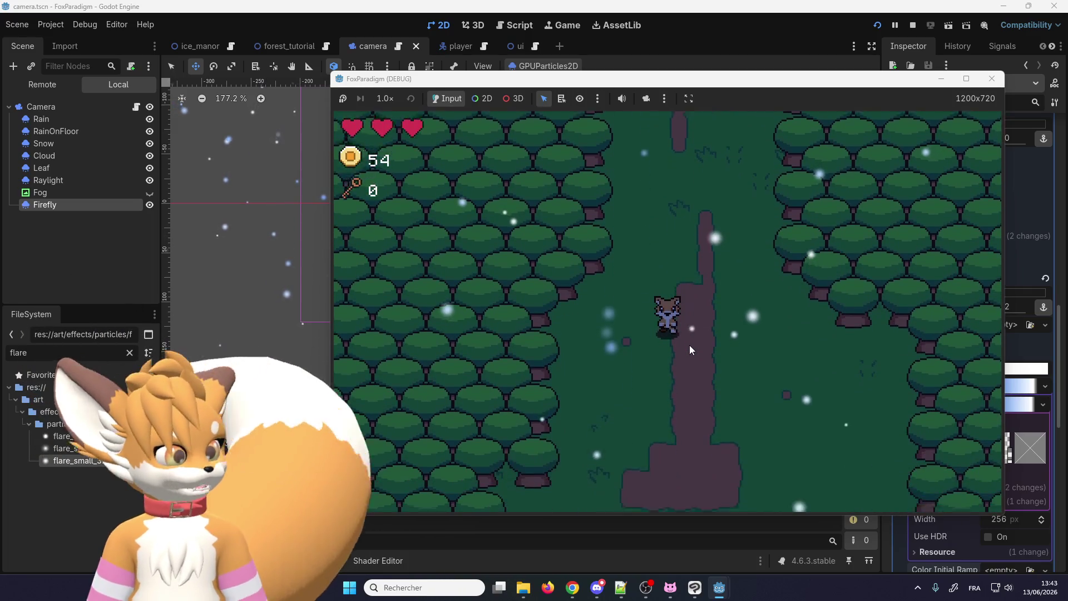
key(Down)
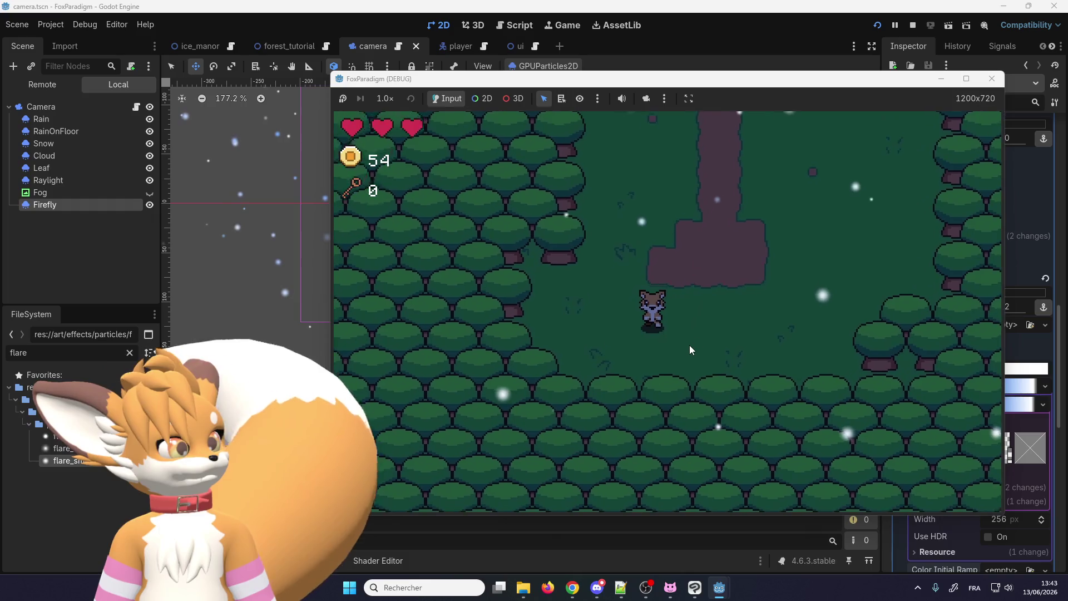
key(Left)
key(Up)
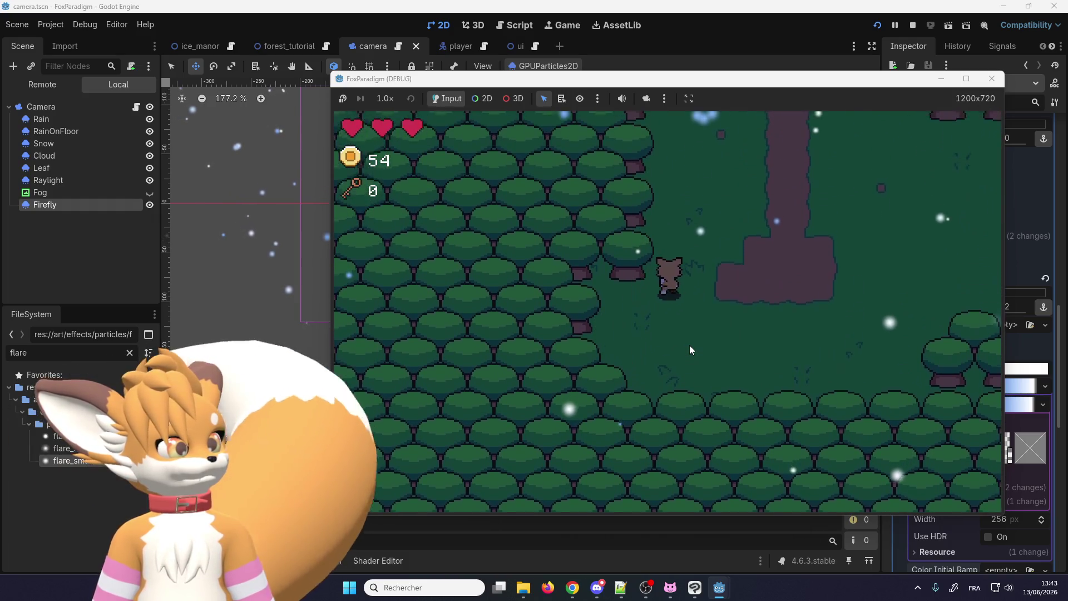
Walk the fox up to the path junction and snip a screenshot of the game view.
key(Up)
key(Right)
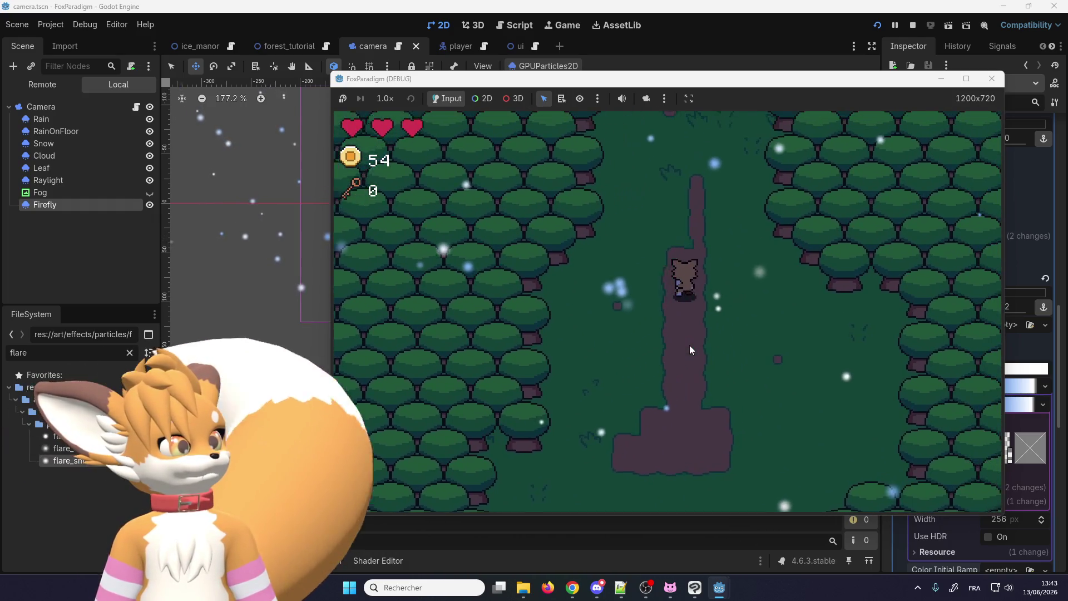
key(Up)
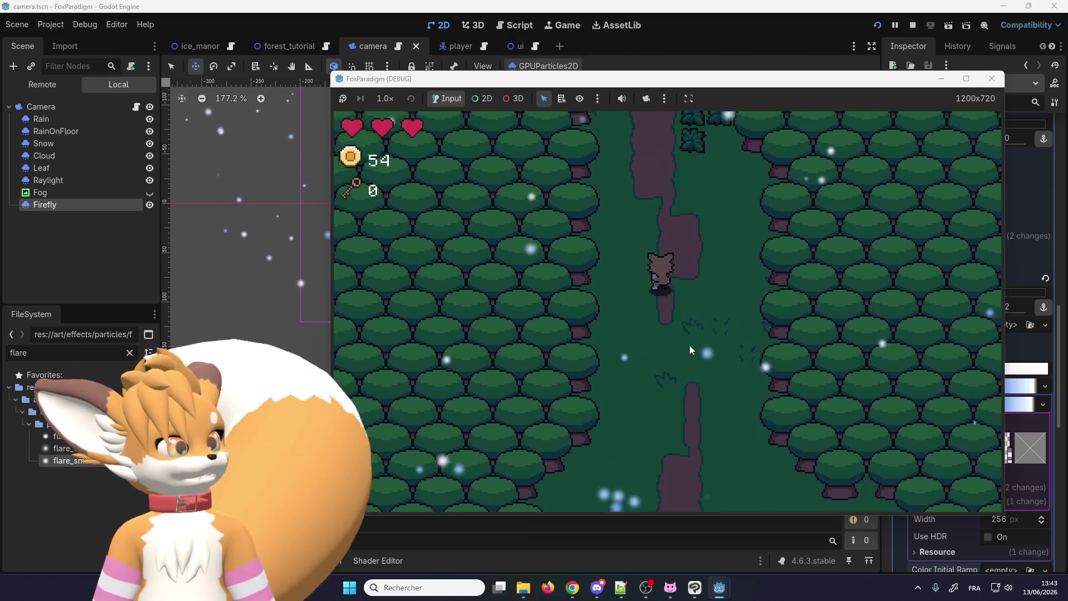
key(Up)
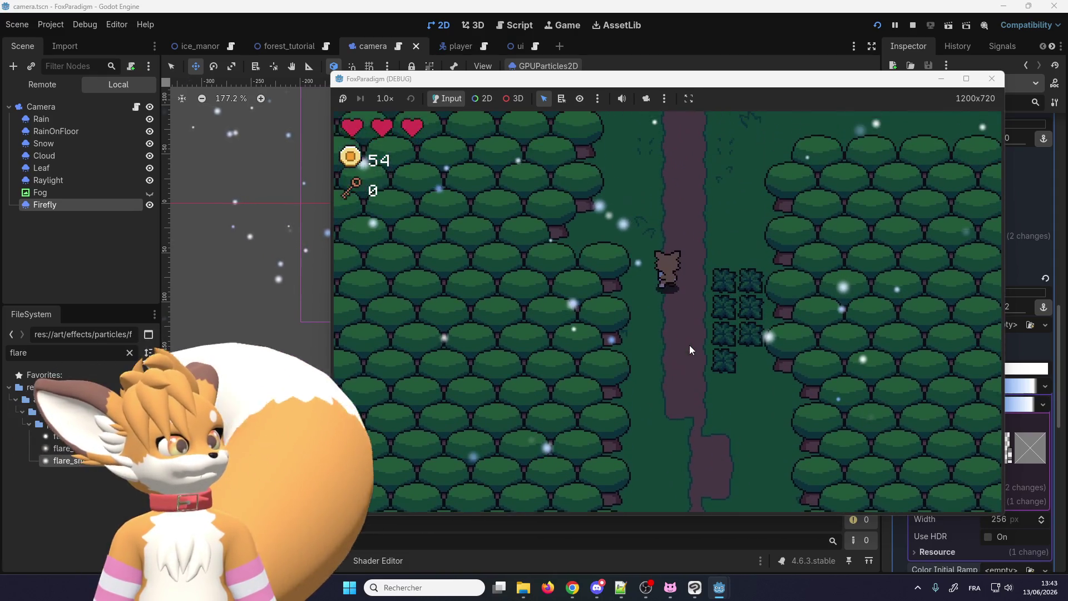
key(Up)
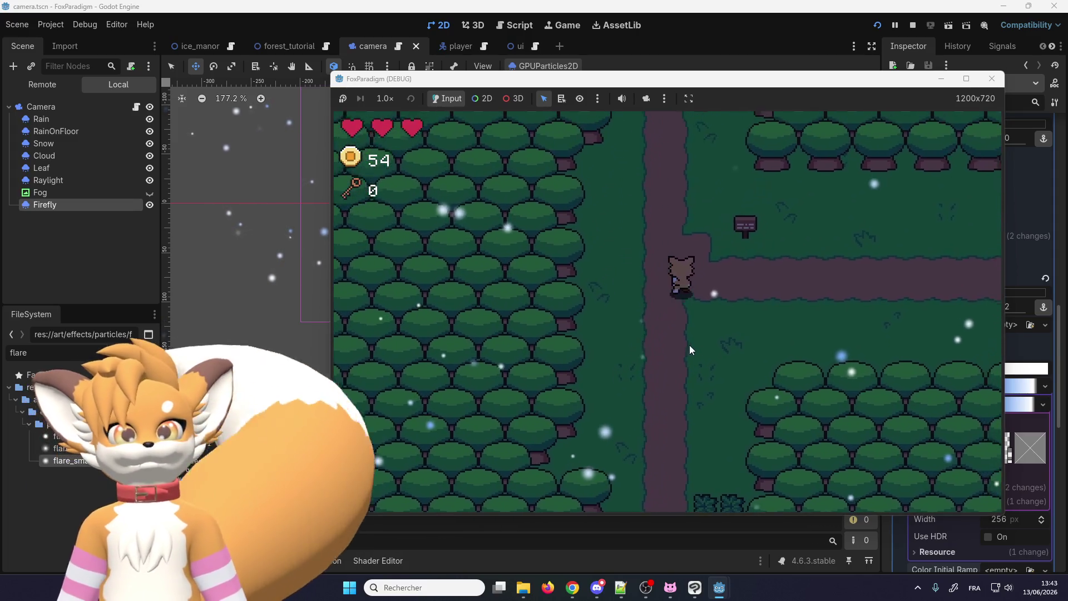
key(Left)
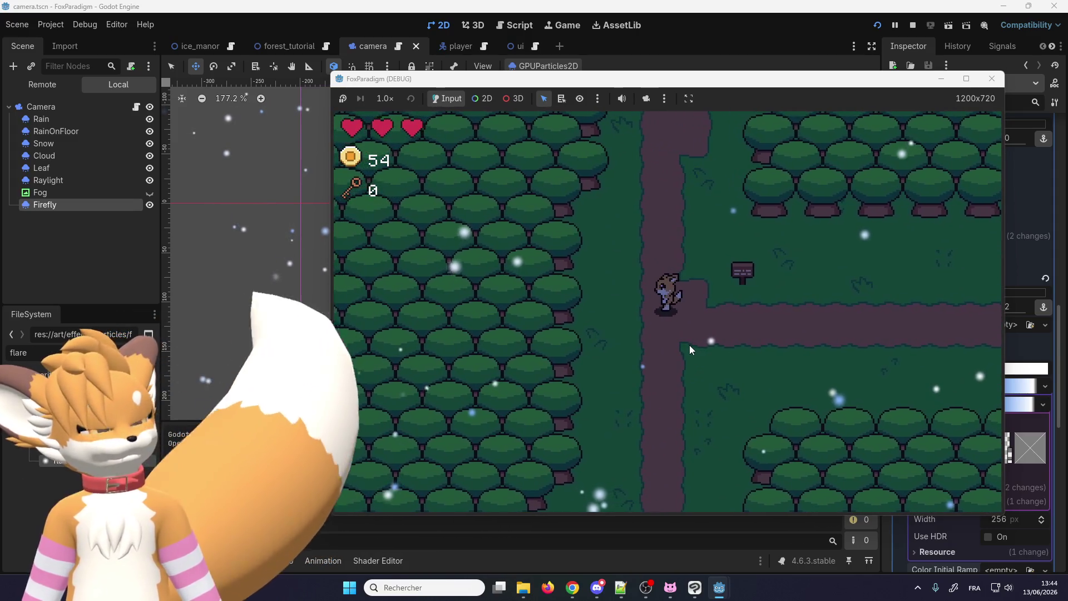
key(super+shift+s)
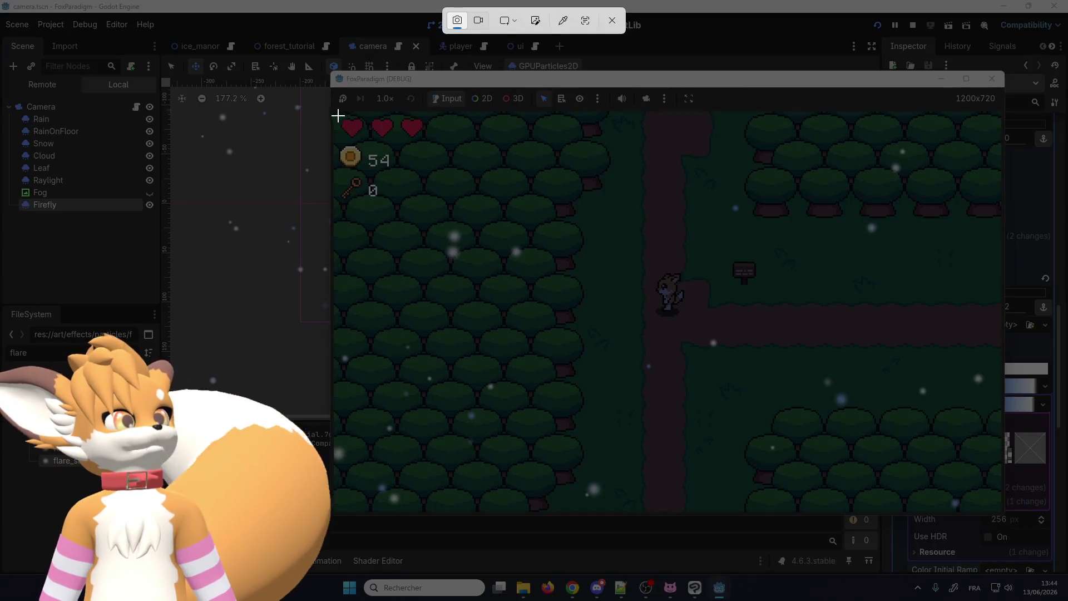
mouse_move(338, 115)
mouse_down()
mouse_move(771, 357)
mouse_move(999, 509)
mouse_up()
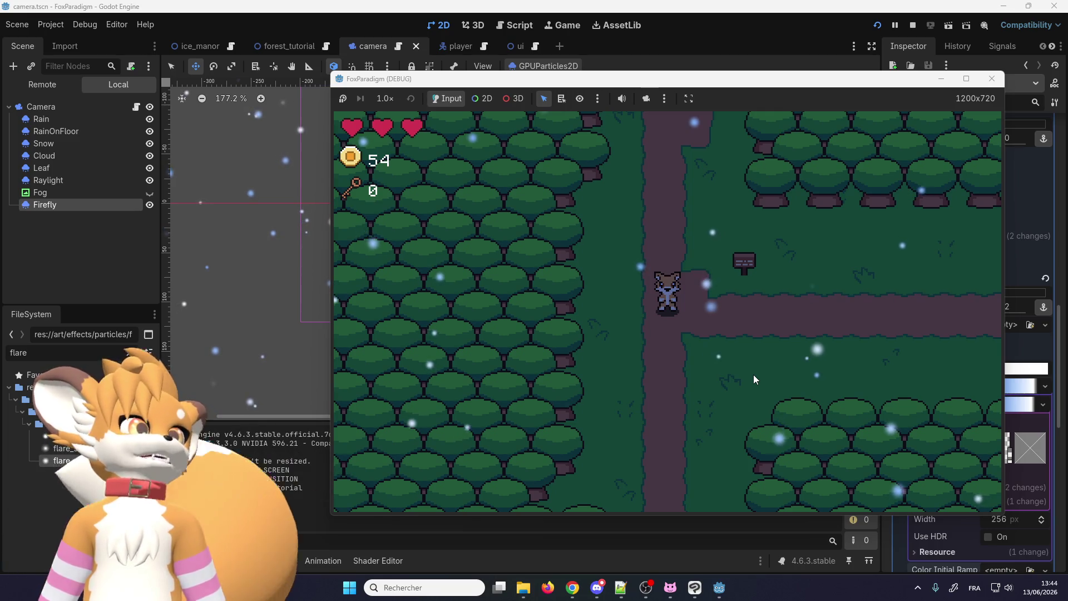
Walk the player across and down the path, then over to the signpost.
key(Up)
key(Left)
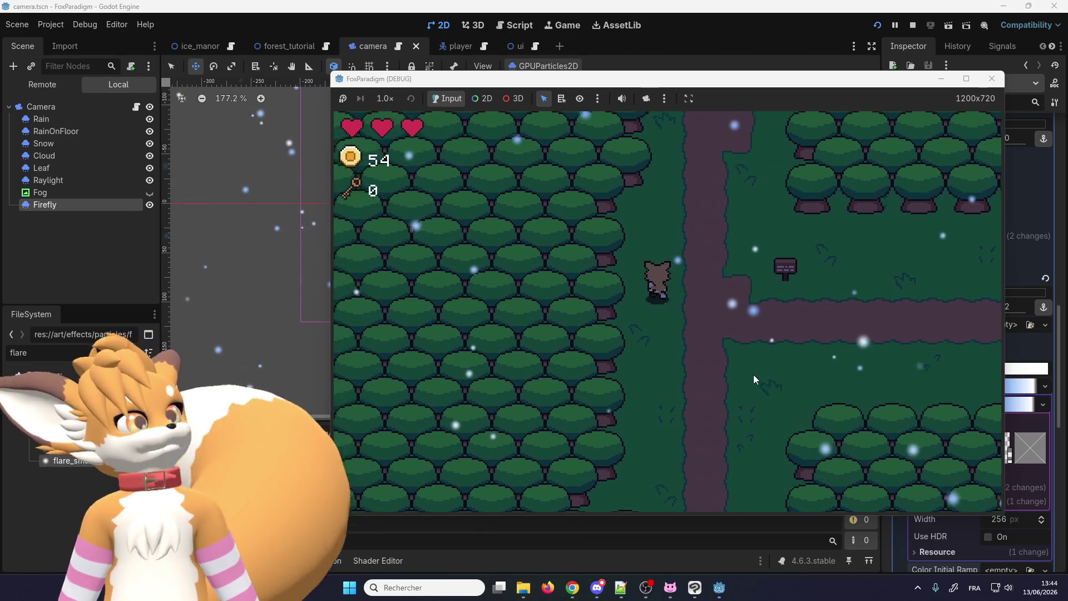
key(Down)
key(Right)
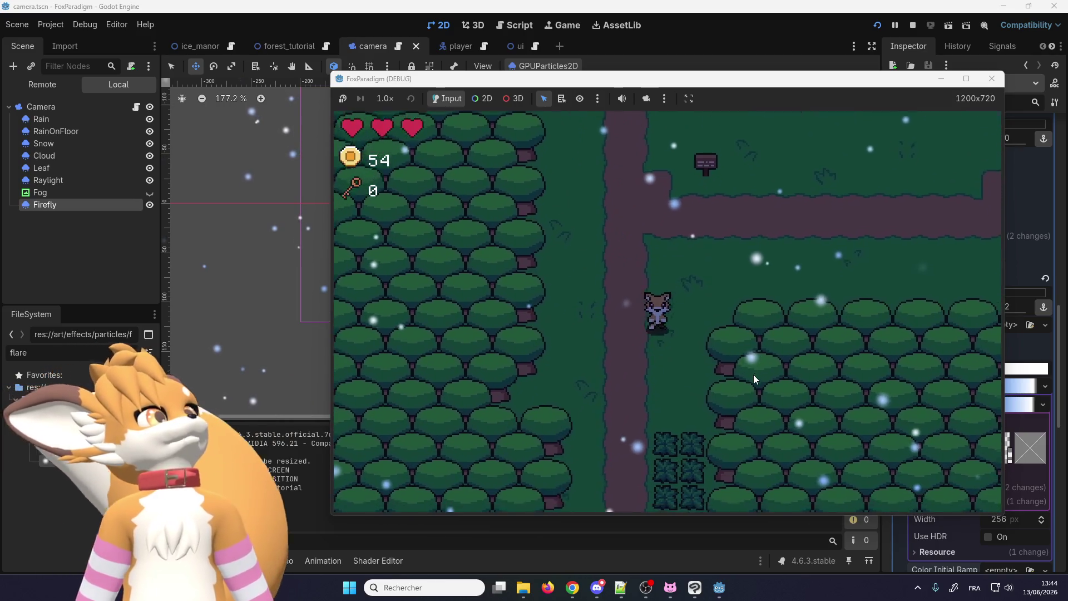
key(Down)
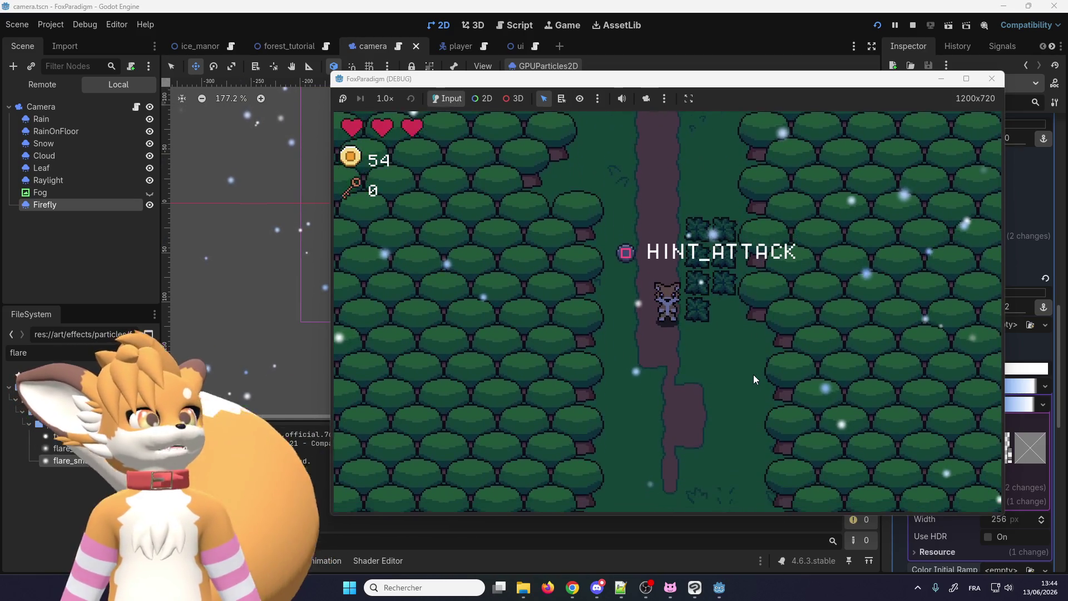
key(Up)
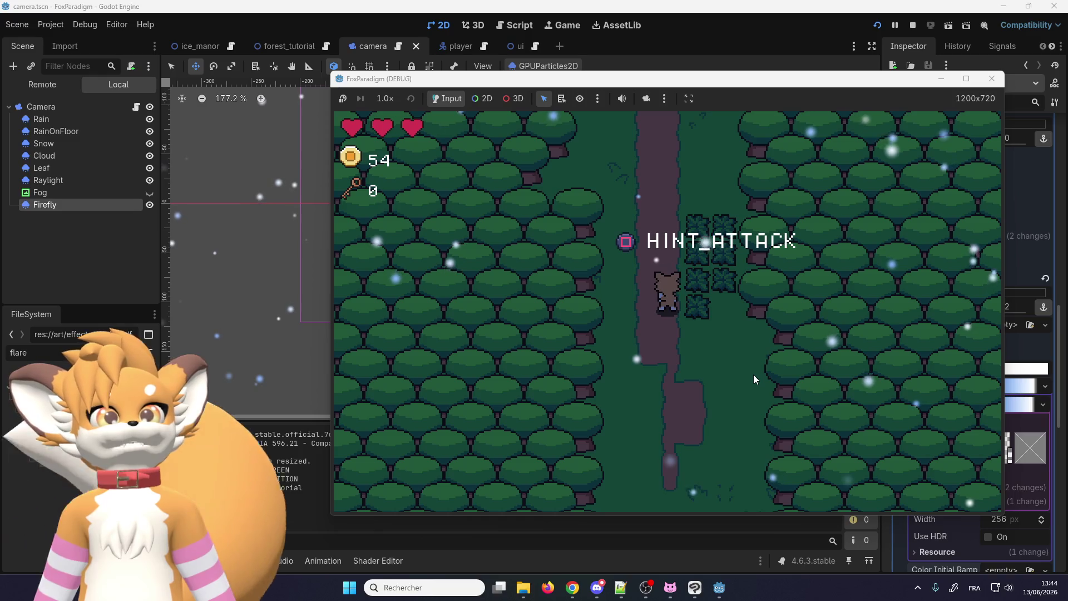
key(Left)
key(Up)
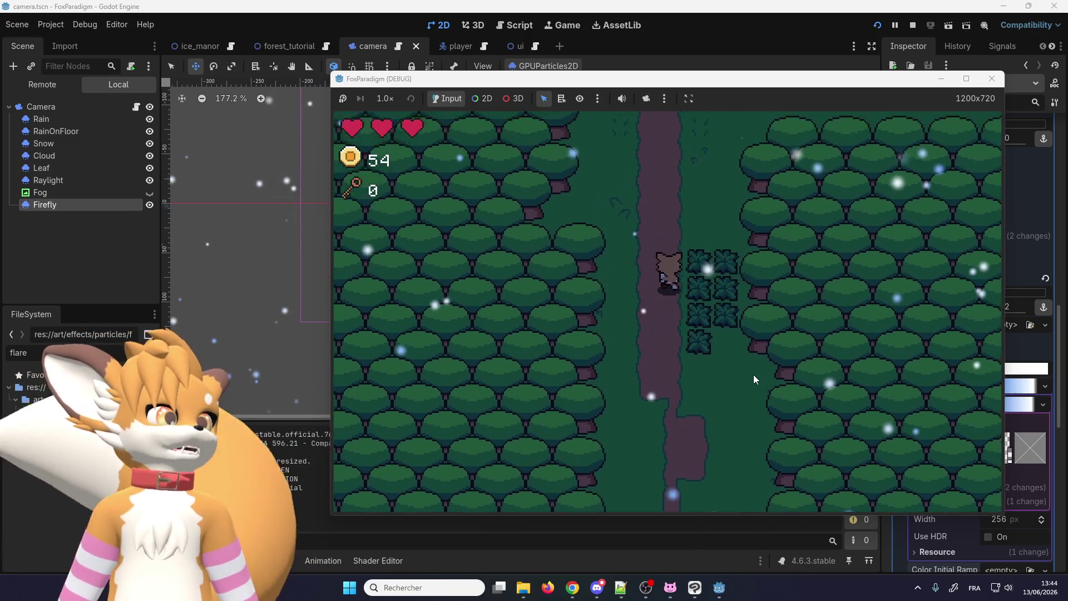
key(Up)
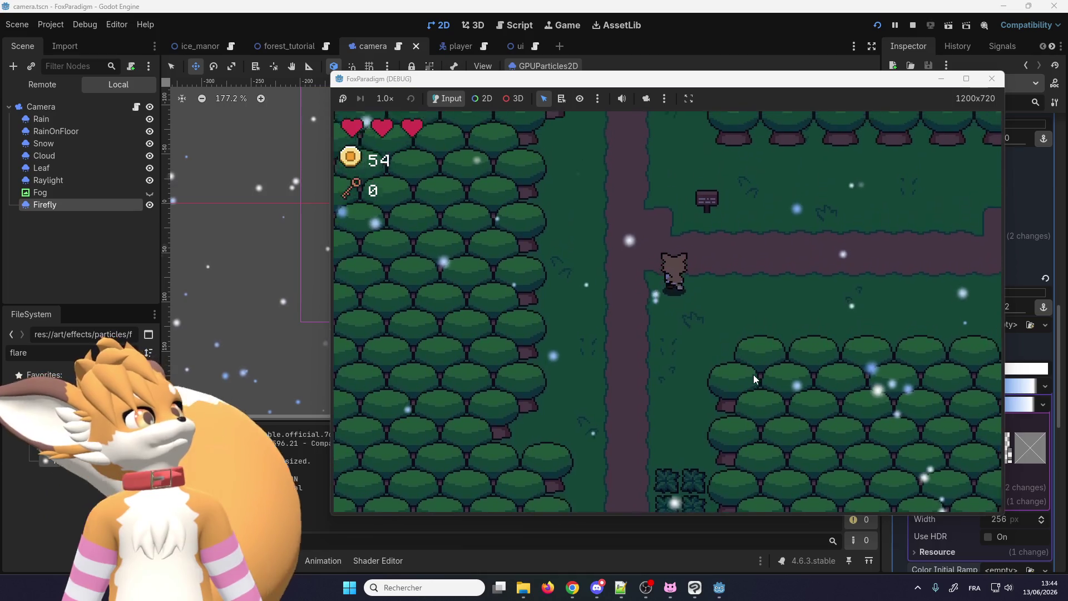
key(Right)
key(Up)
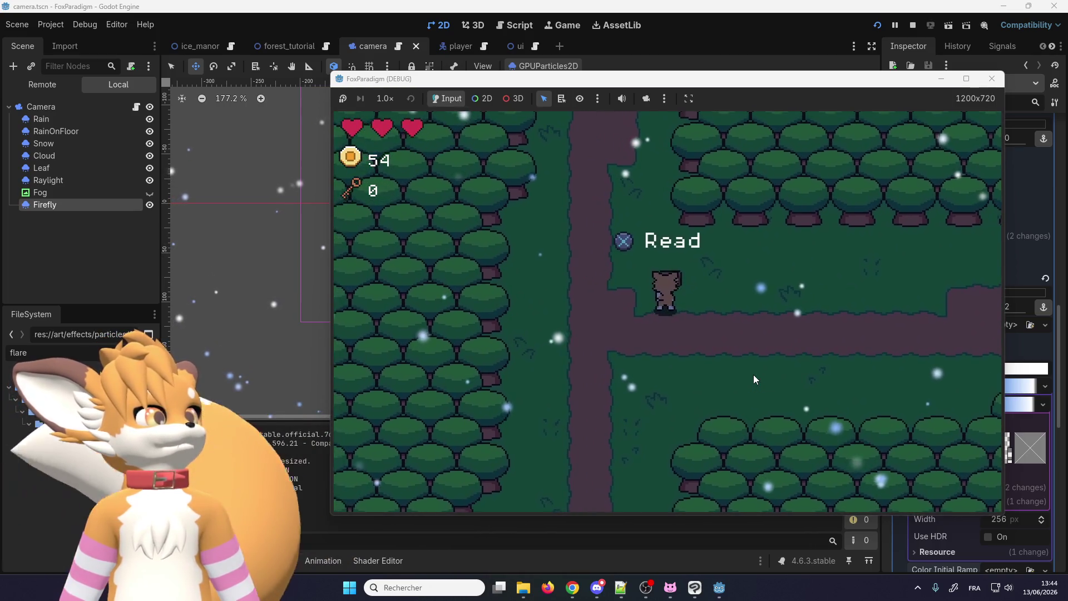
key(Right)
key(Left)
key(e)
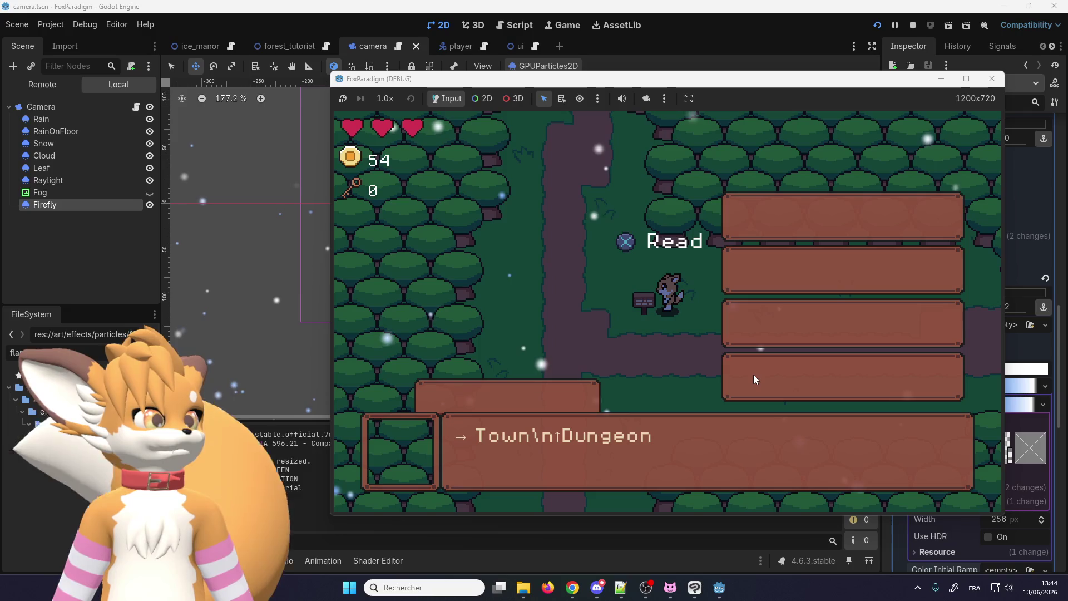
key(e)
key(Up)
key(Right)
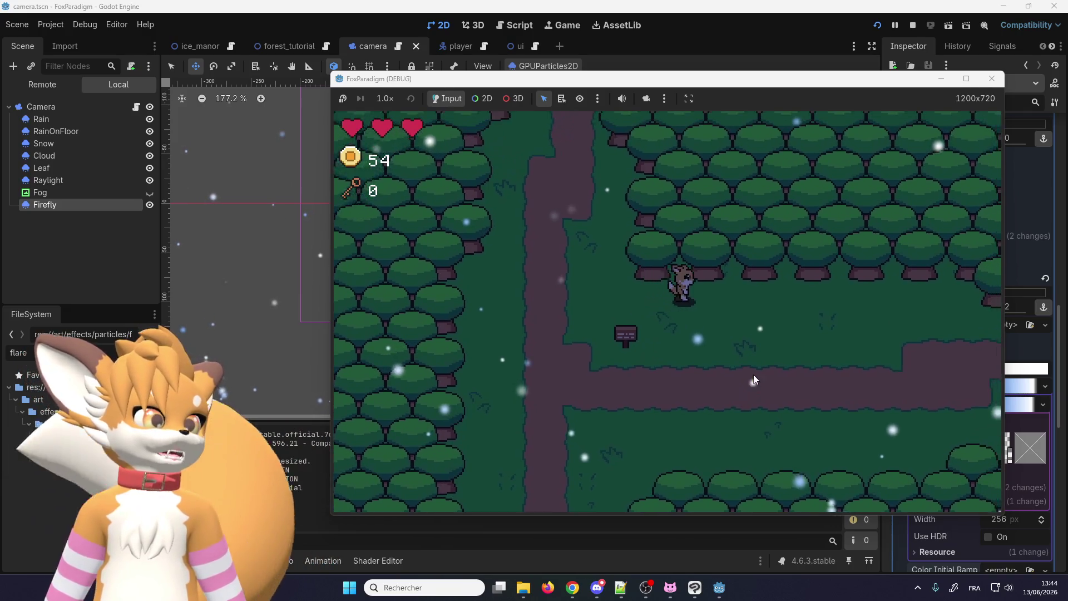
key(Left)
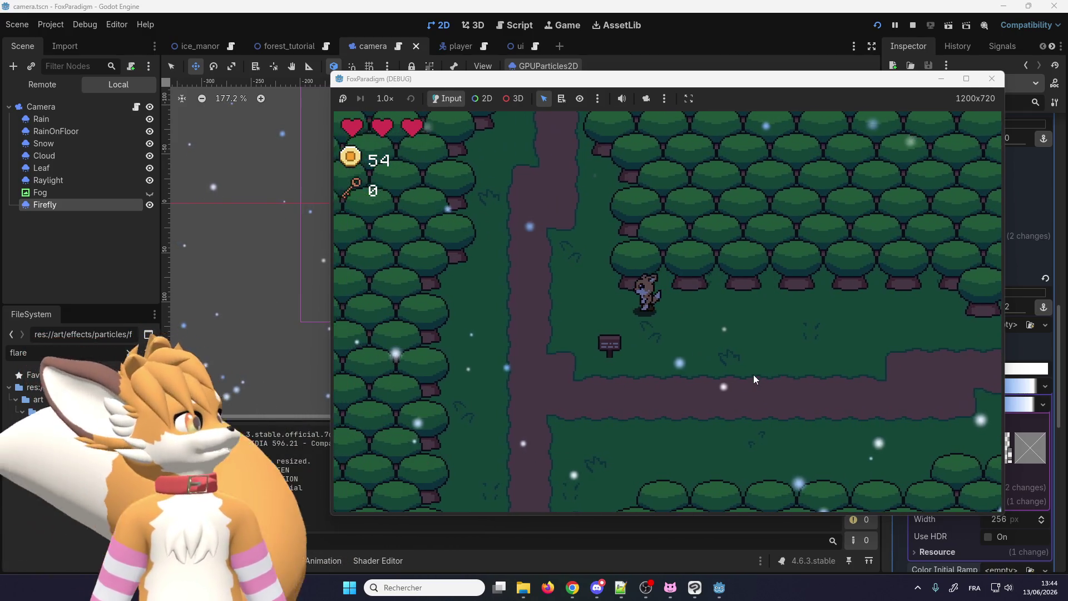
key(Up)
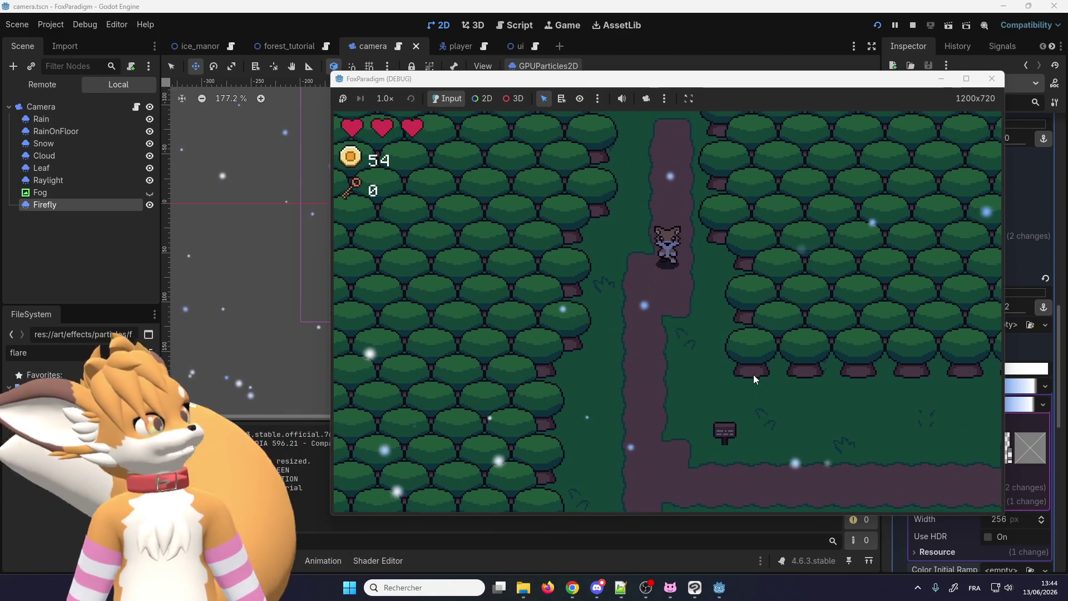
key(Down)
key(Right)
key(Down)
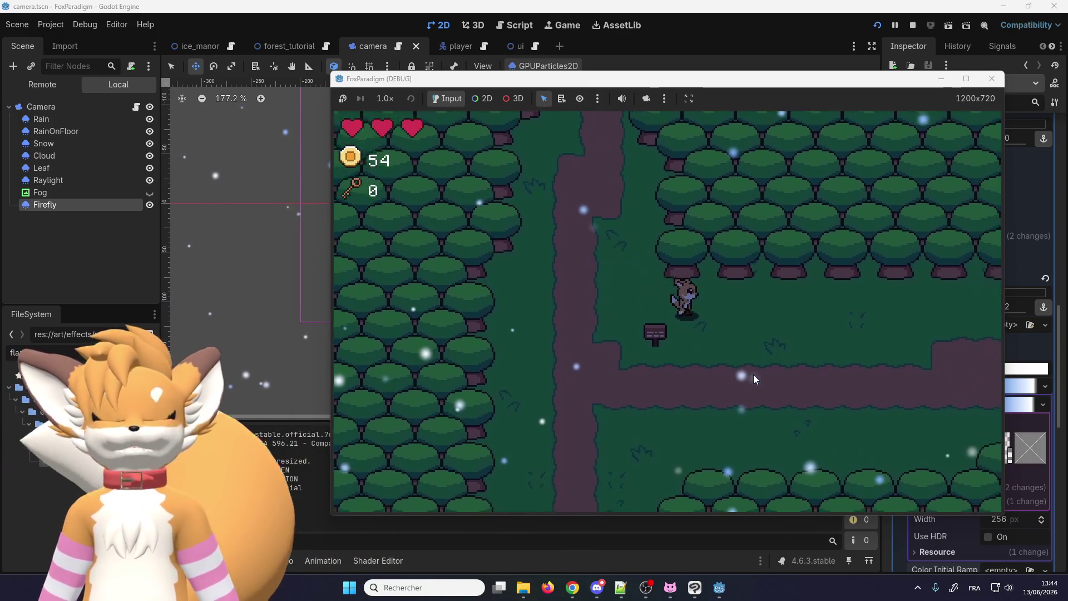
key(Right)
key(Down)
key(Right)
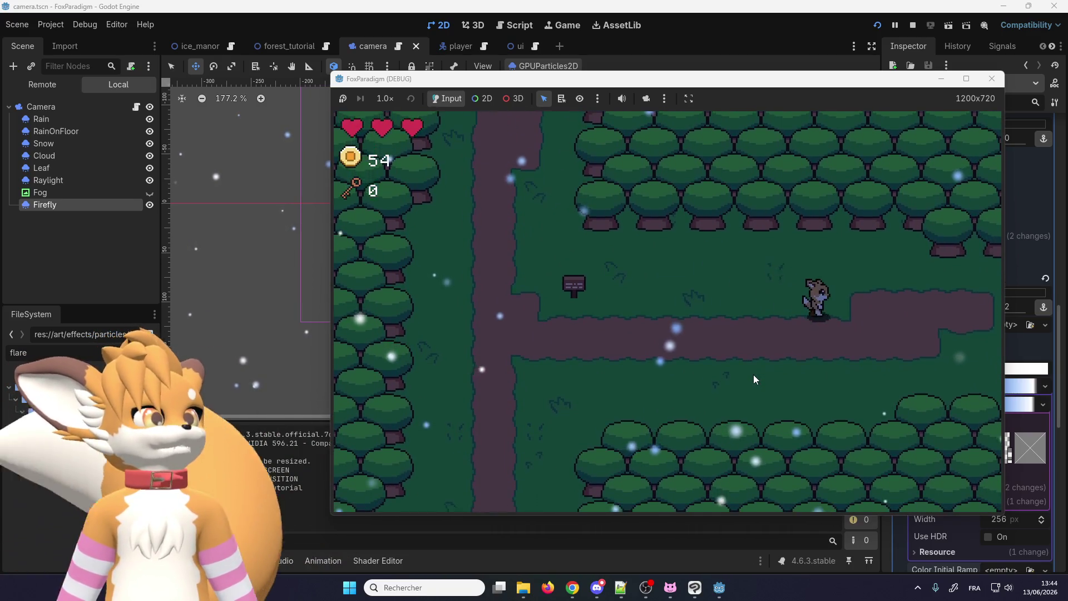
key(Right)
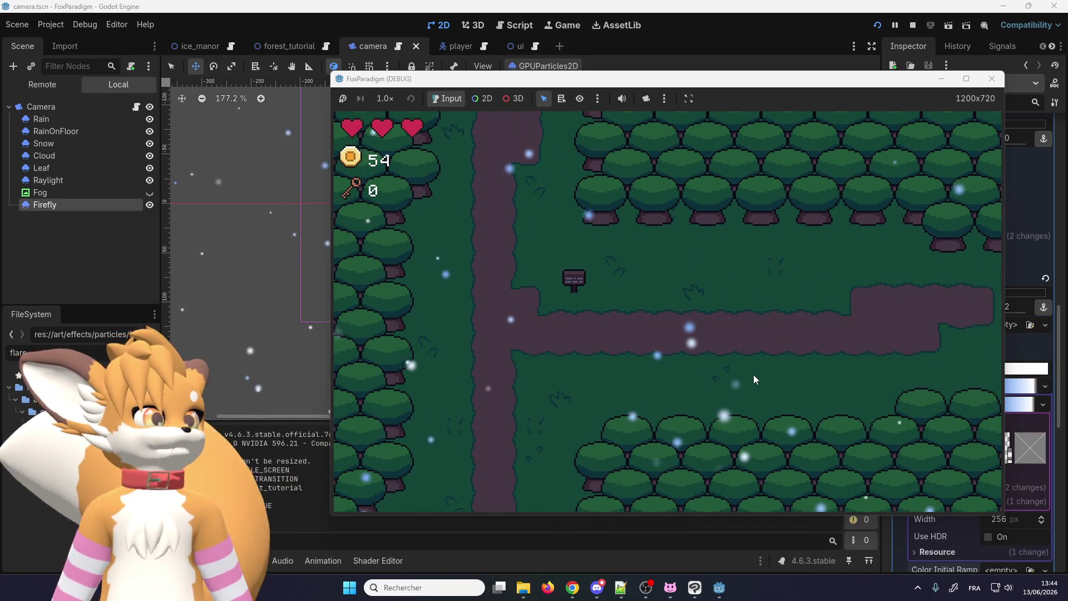
key(Left)
key(Left)
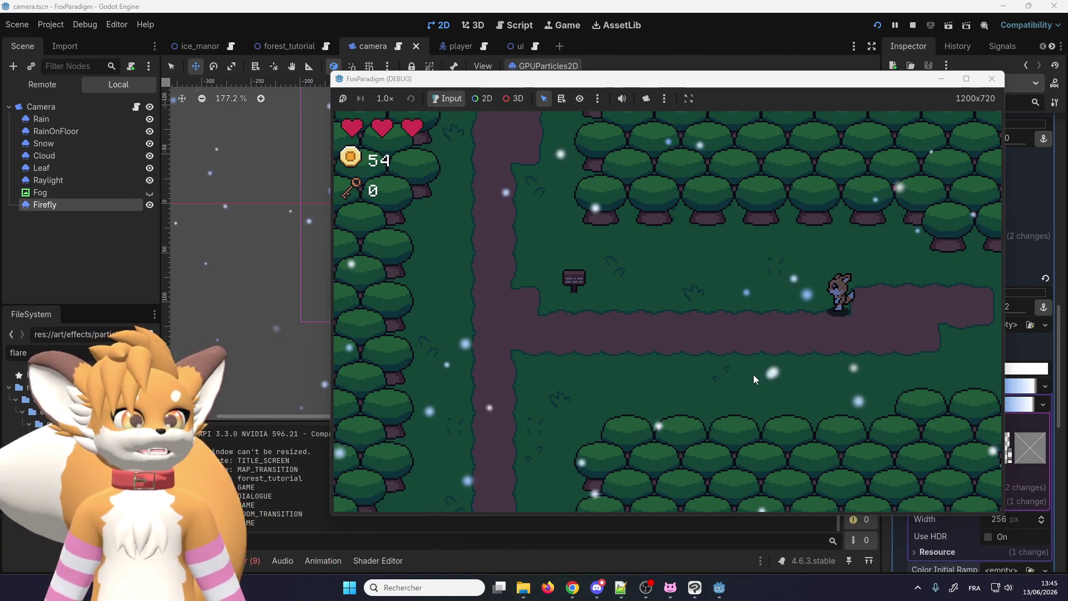
key(Left)
key(Right)
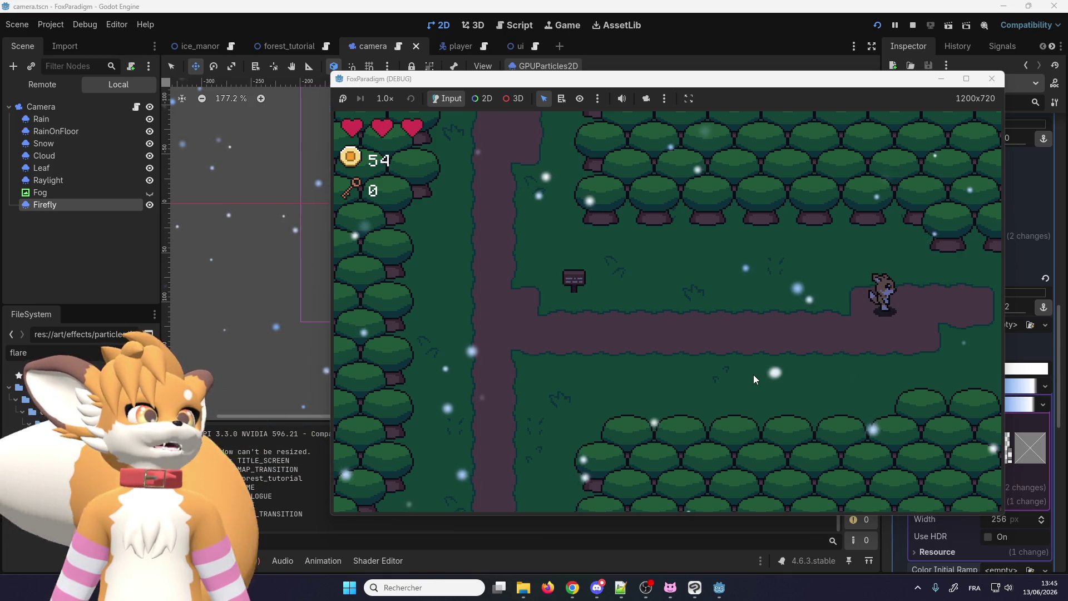
key(Down)
key(Right)
key(Right)
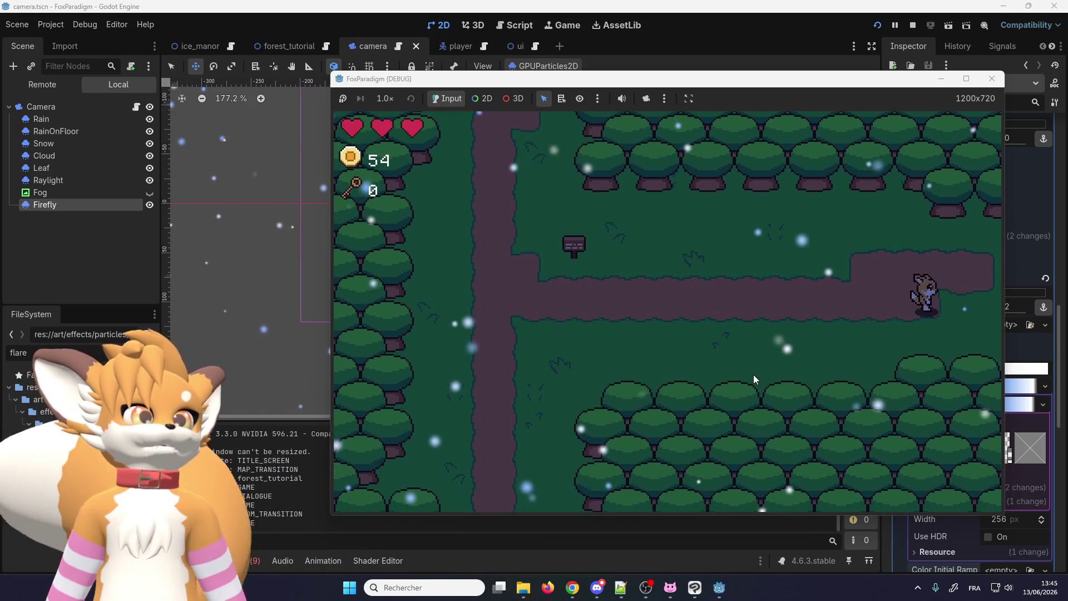
key(Right)
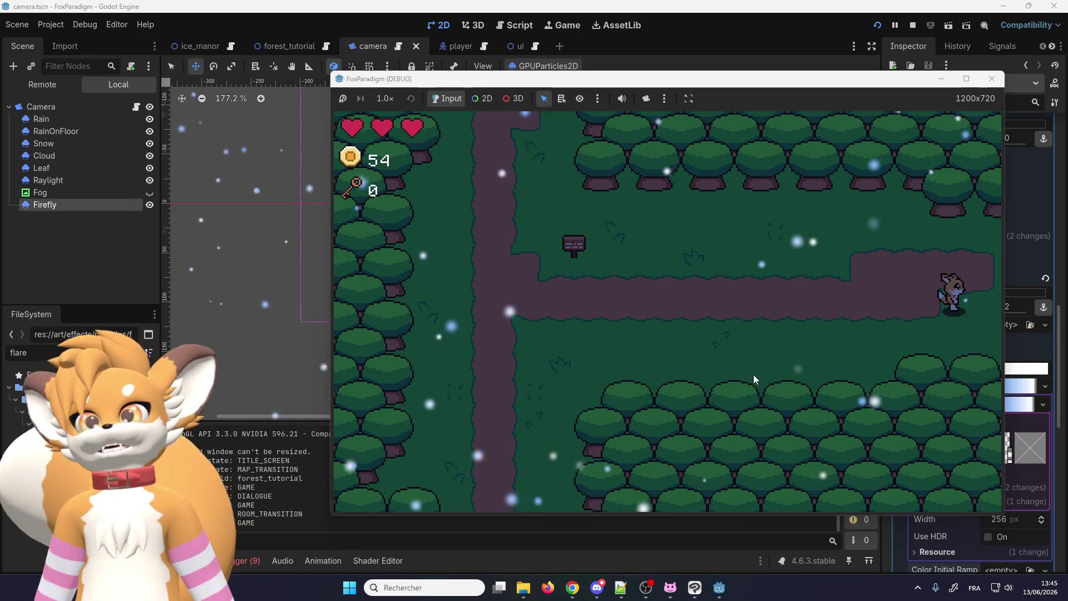
key(Left)
key(Left)
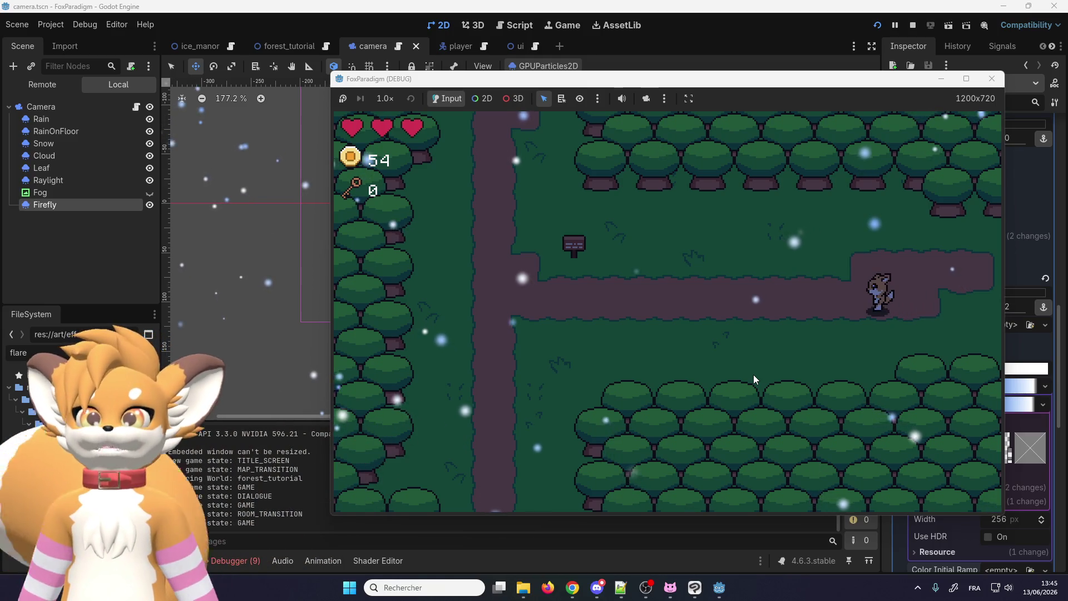
key(Left)
key(Left)
key(Up)
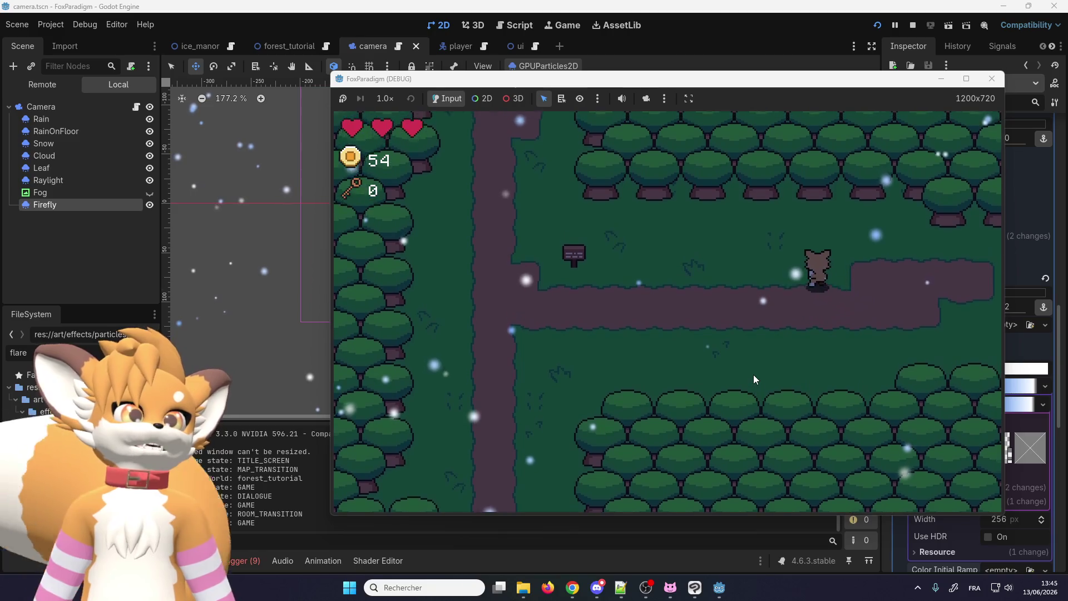
key(Left)
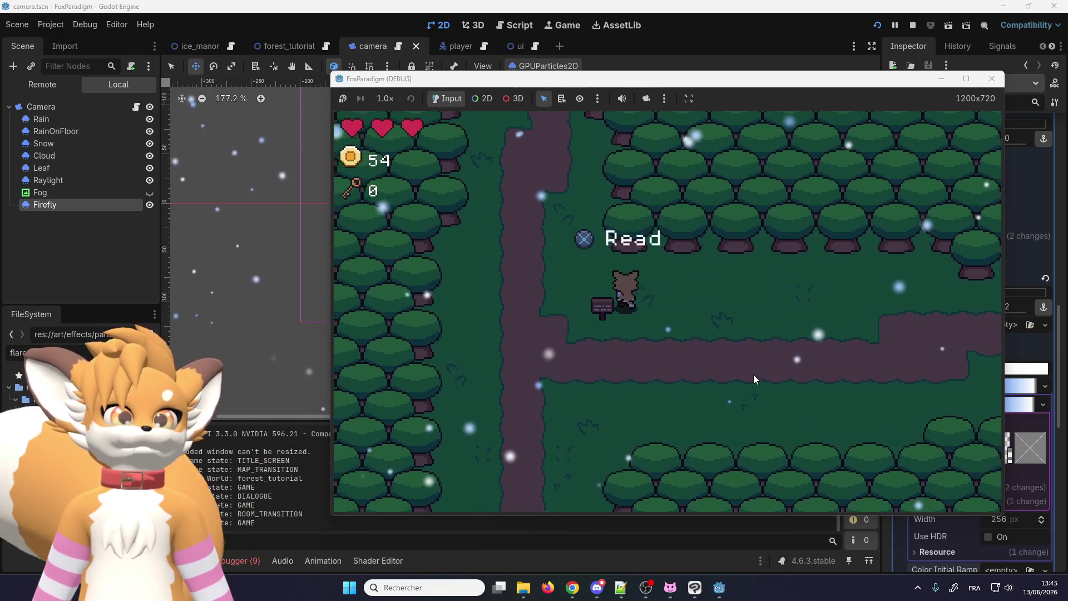
key(Up)
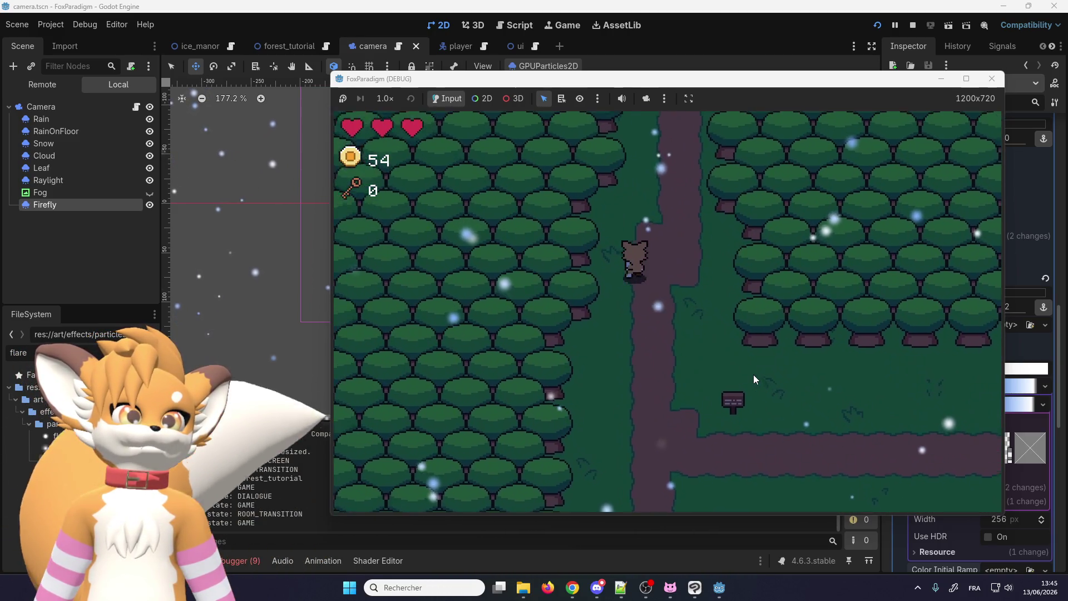
key(Up)
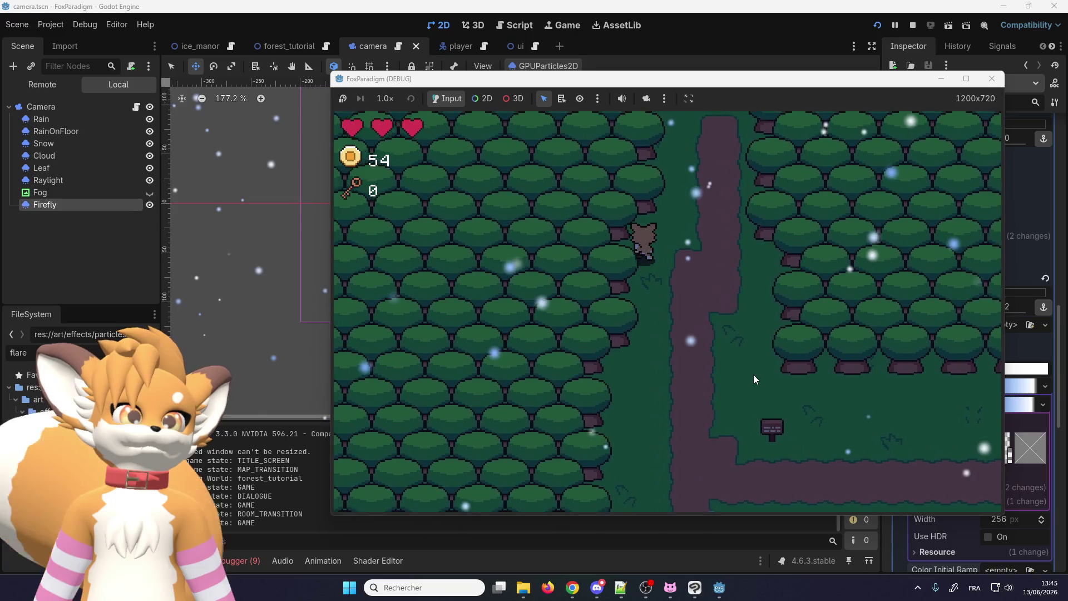
key(Right)
key(Down)
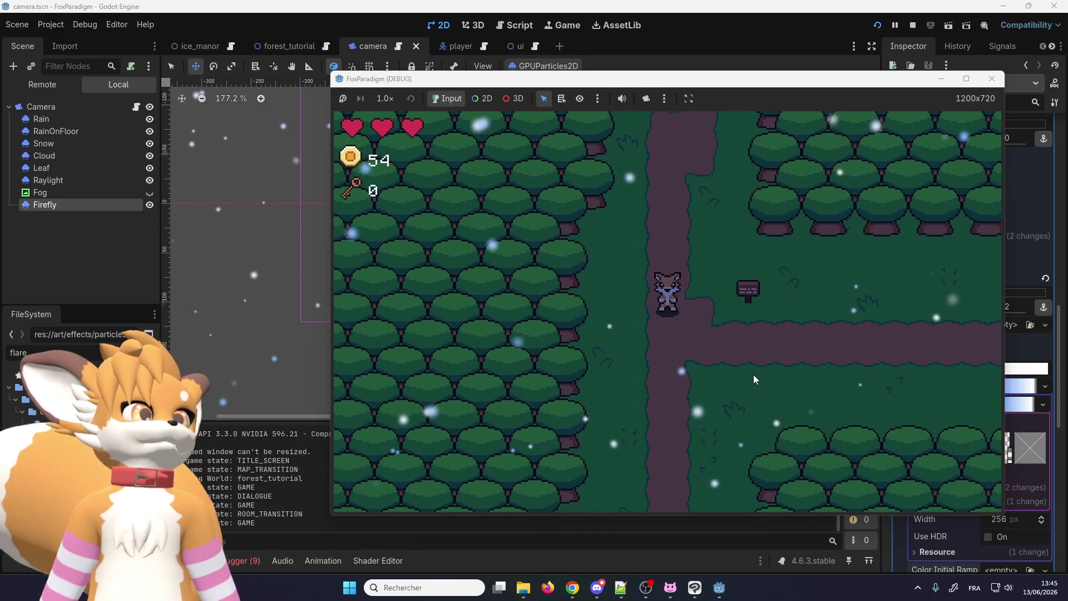
Close the test game and open the forest_tutorial scene, zooming out over the level.
click(991, 79)
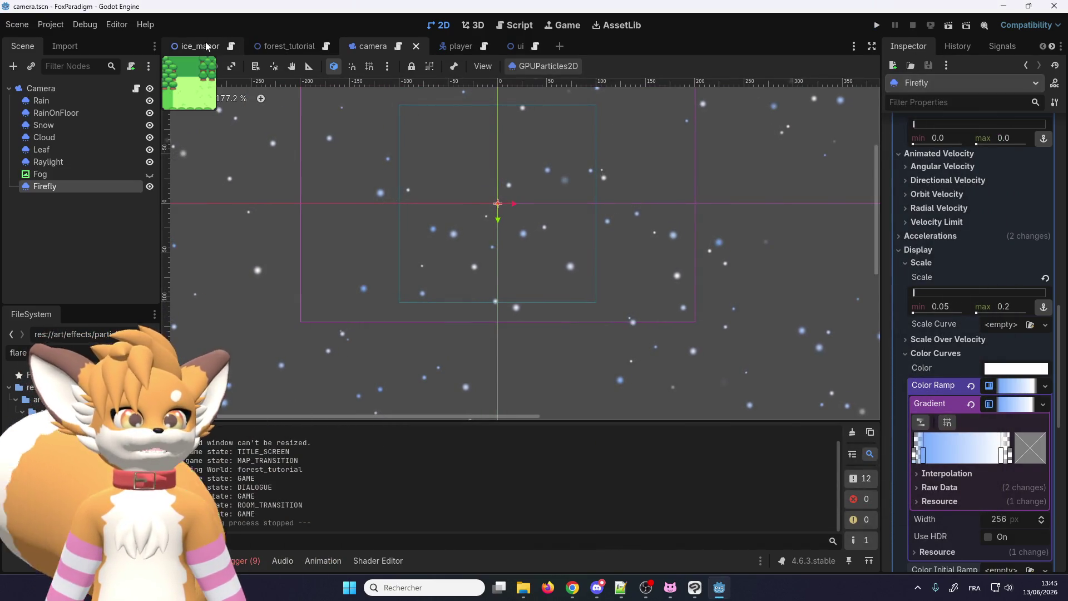
click(284, 46)
scroll(455, 227, down, 20)
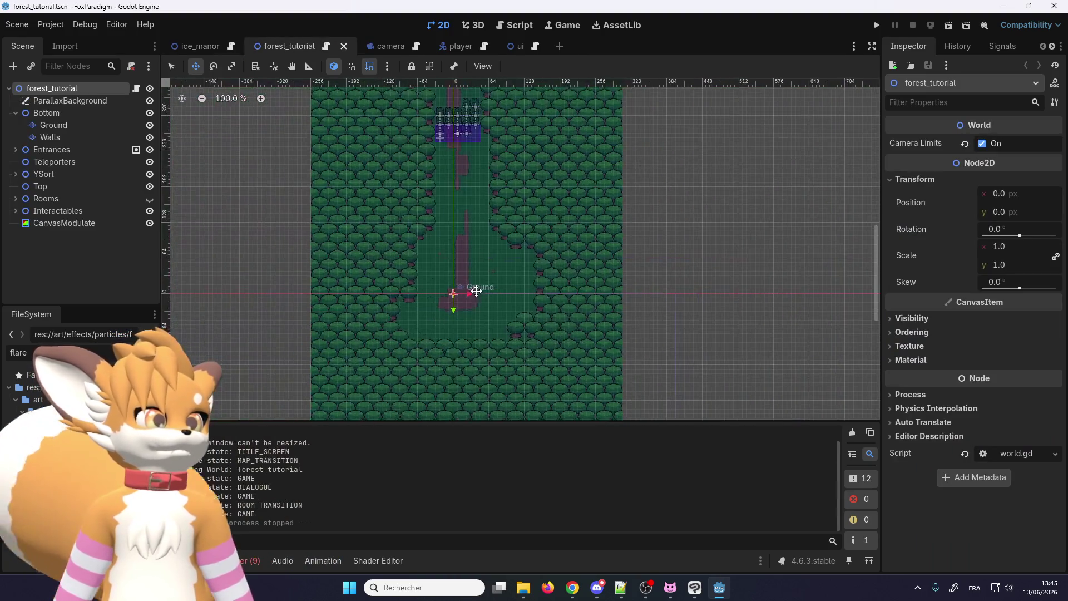
scroll(439, 141, up, 3)
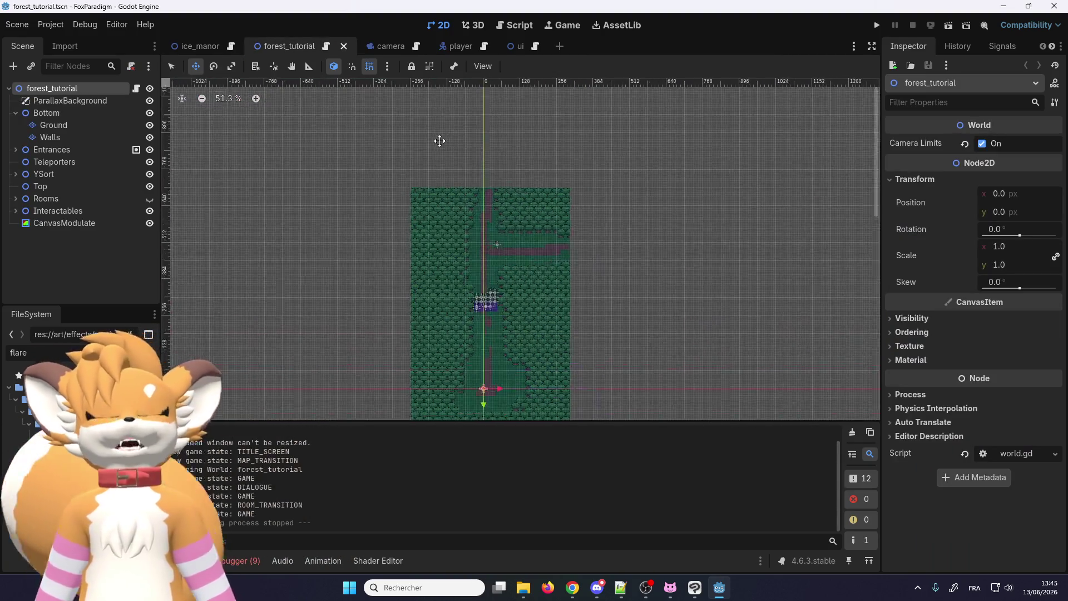
scroll(411, 167, up, 1)
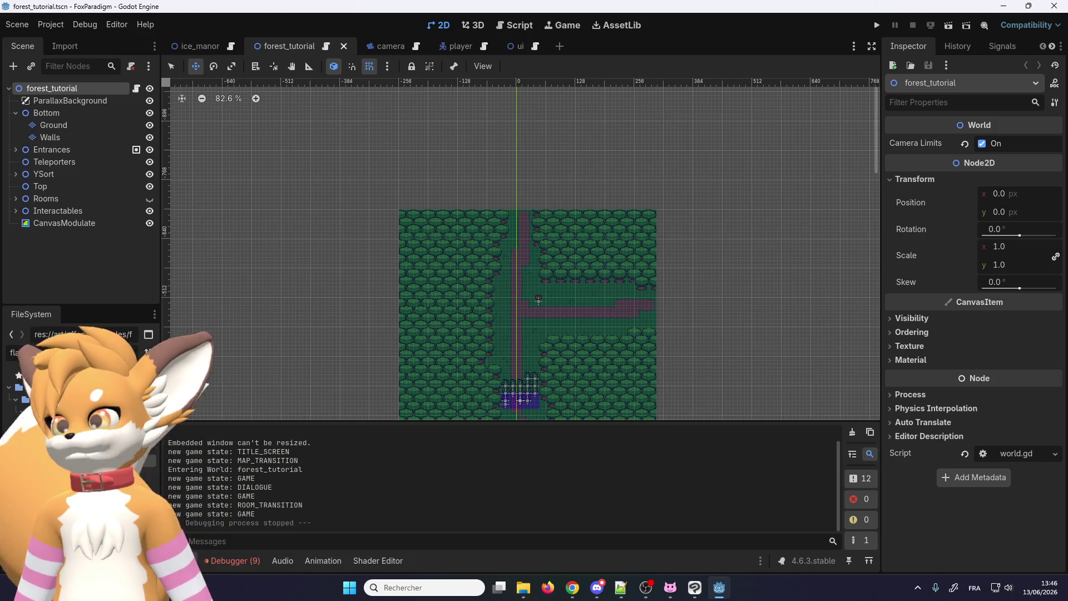
key(alt+Tab)
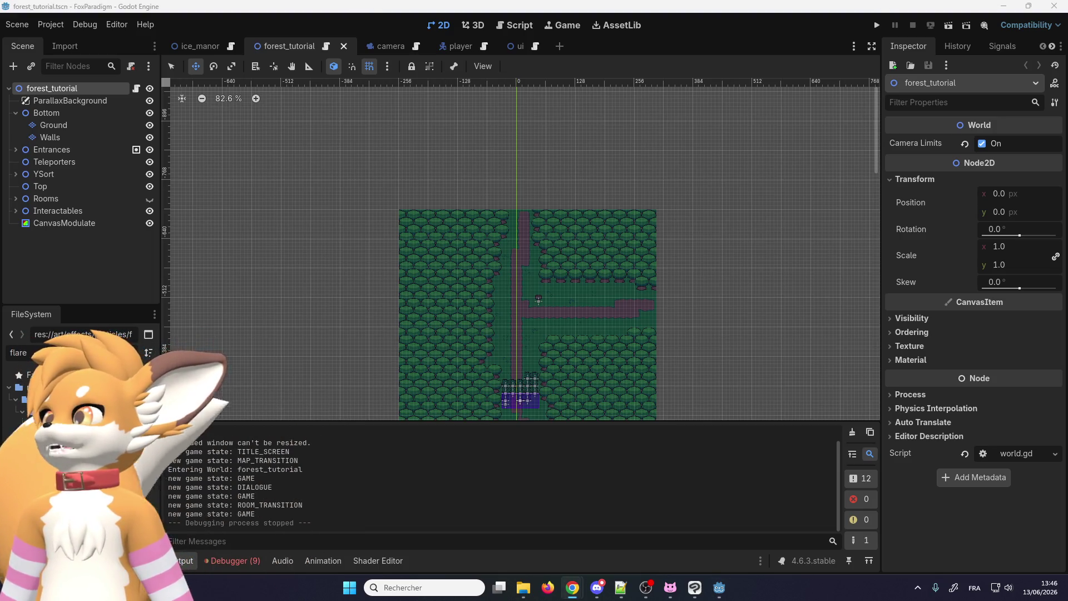